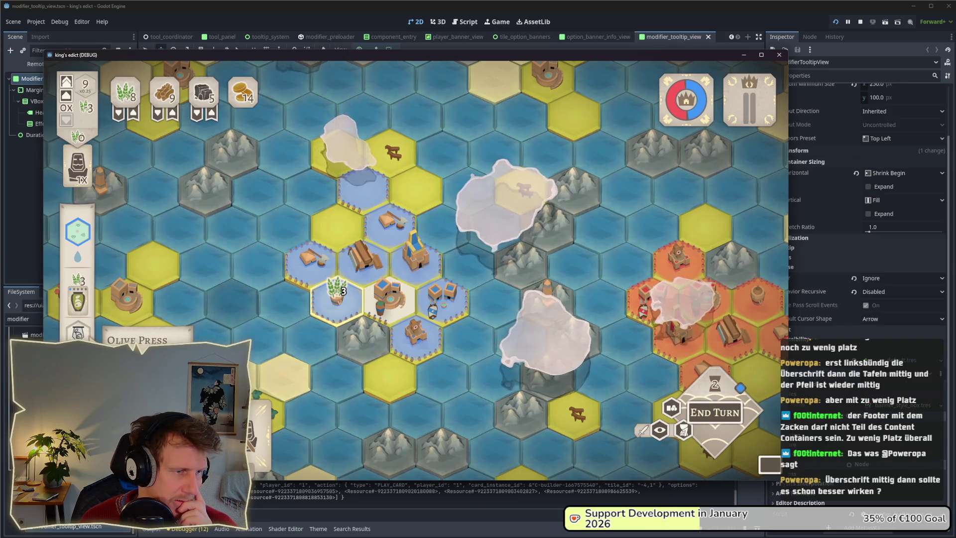
- Play the Olive Press card on a highlighted hex, glance at the Affinity Designer artwork, and return to Godot
{"action": "left_click", "coordinate": [336, 297]}
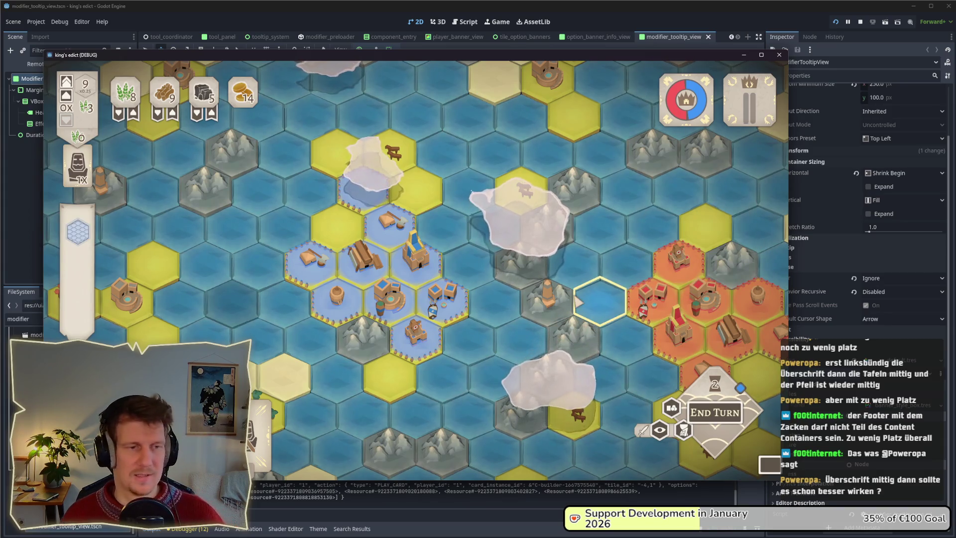
{"action": "key", "text": "alt+Tab"}
{"action": "key", "text": "alt+Tab"}
{"action": "key", "text": "alt+Tab"}
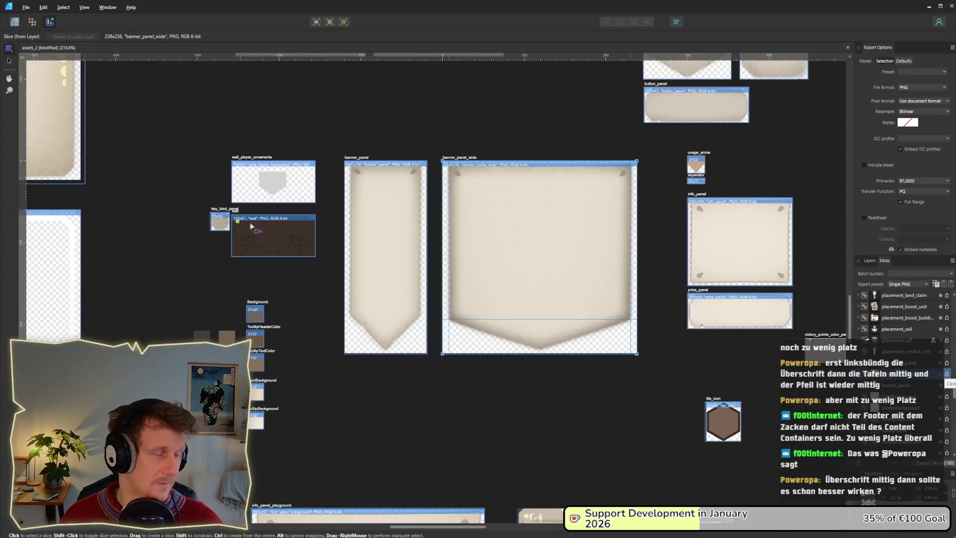
{"action": "key", "text": "alt+Tab"}
{"action": "key", "text": "alt+Tab"}
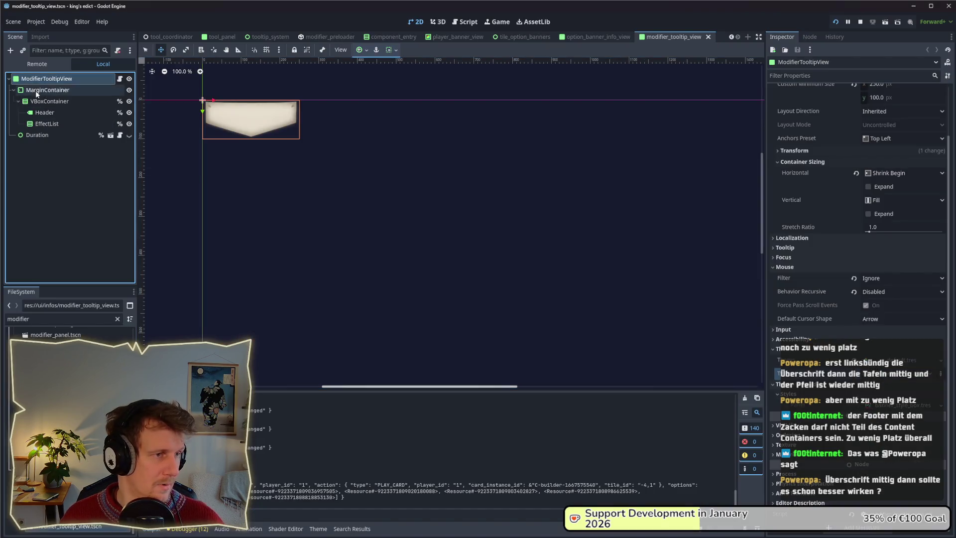
- Set the Header label's Horizontal Alignment to Center in the Inspector
{"action": "left_click", "coordinate": [36, 95]}
{"action": "left_click", "coordinate": [38, 101]}
{"action": "left_click", "coordinate": [43, 114]}
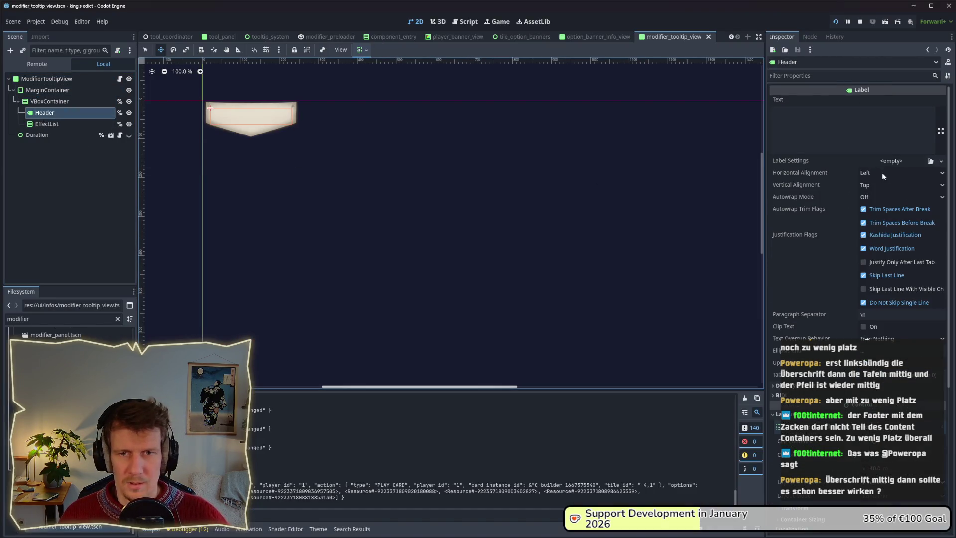
{"action": "left_click", "coordinate": [882, 172]}
{"action": "left_click", "coordinate": [883, 196]}
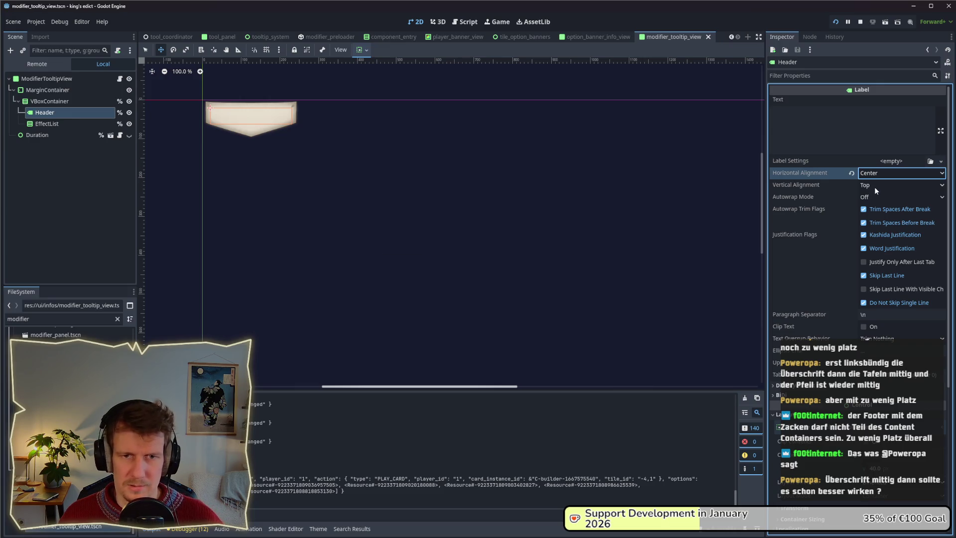
{"action": "left_click", "coordinate": [874, 187]}
- Check the centered header in the running game's build options, then stop the game
{"action": "key", "text": "alt+Tab"}
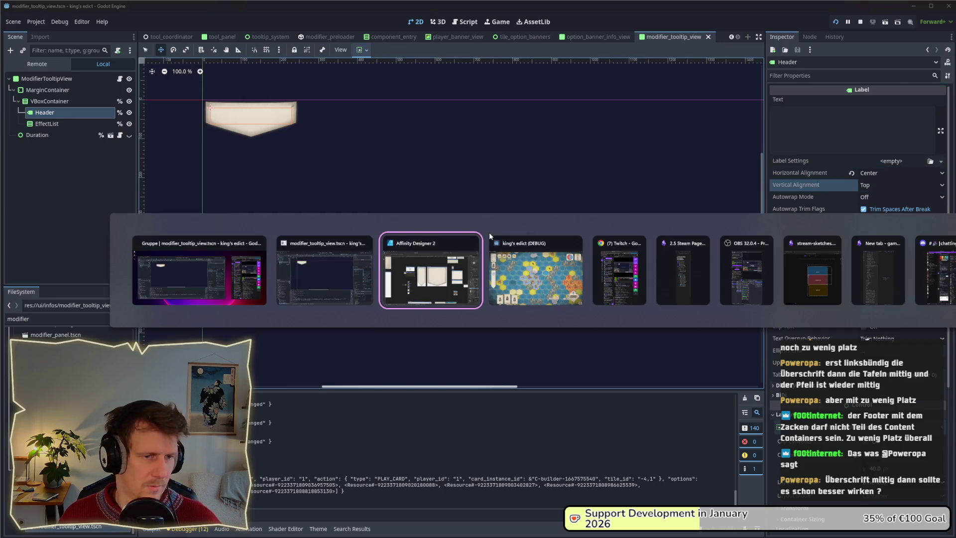
{"action": "key", "text": "alt+Tab"}
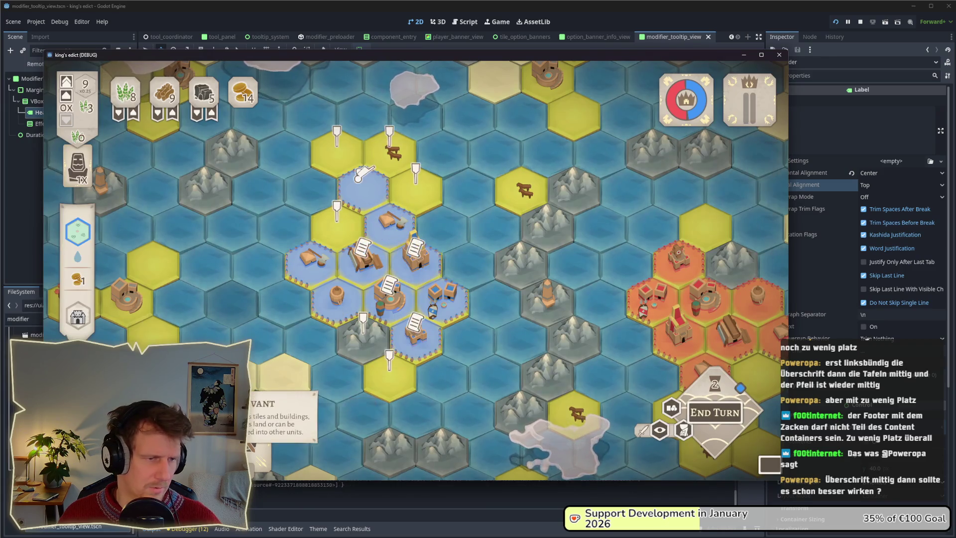
{"action": "left_click", "coordinate": [358, 175]}
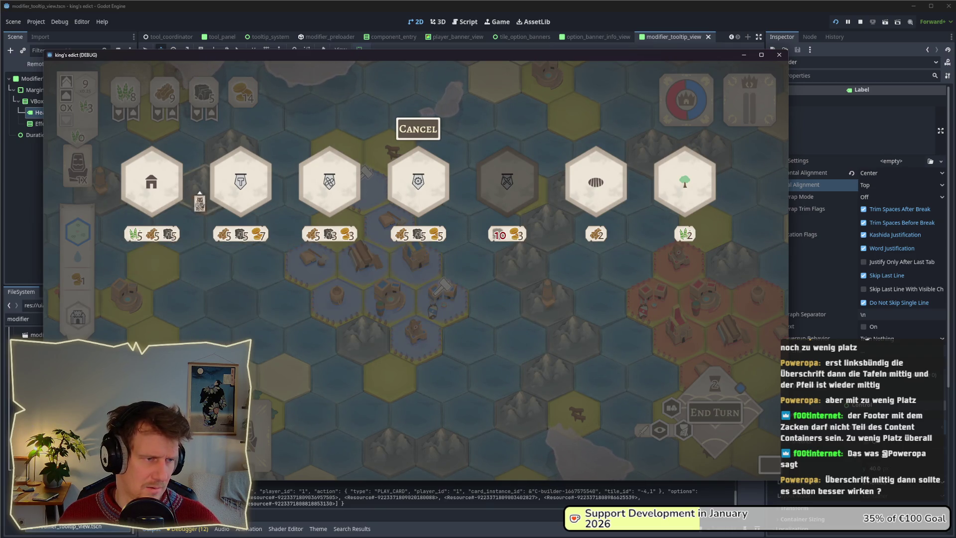
{"action": "left_click", "coordinate": [860, 21]}
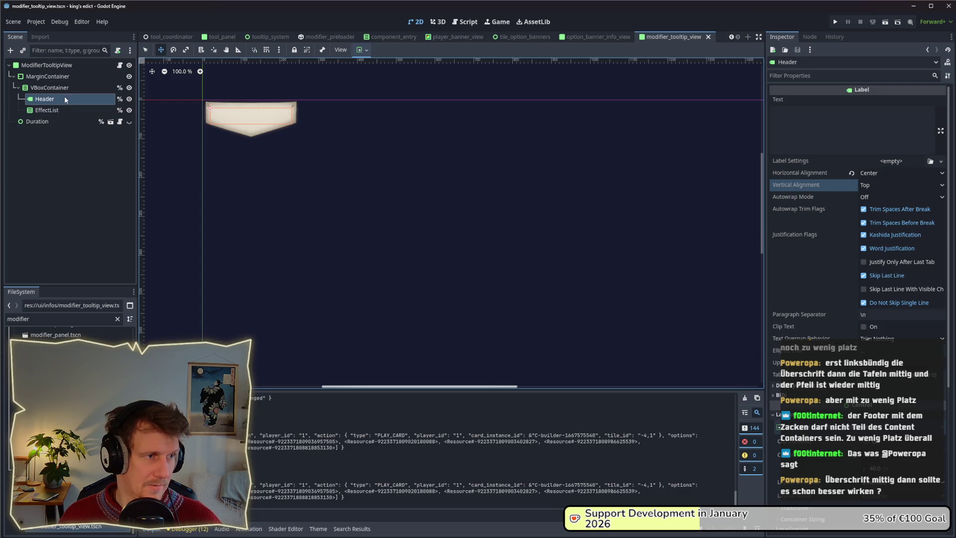
- Inspect the MarginContainer and root ModifierTooltipView settings, comparing against the Affinity Designer artwork
{"action": "left_click", "coordinate": [61, 76]}
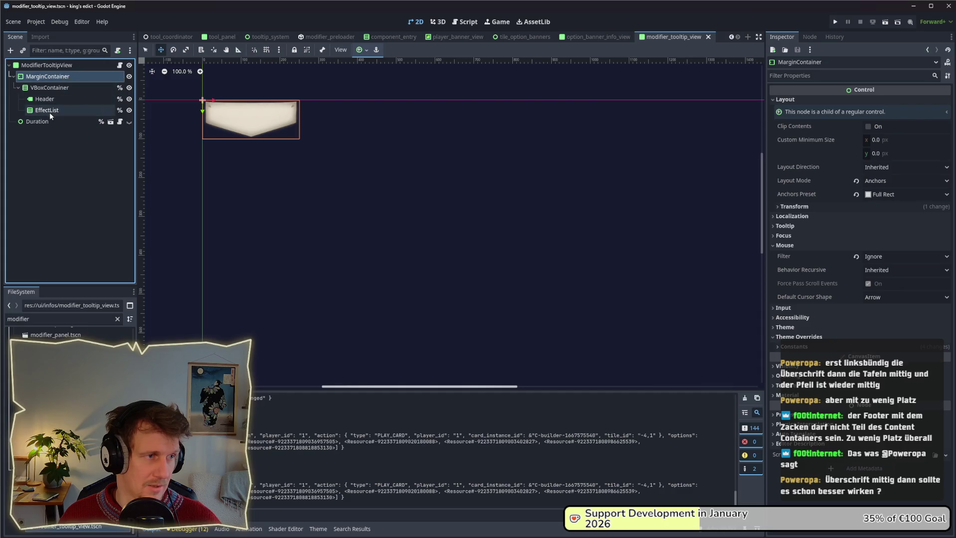
{"action": "left_click", "coordinate": [52, 88]}
{"action": "left_click", "coordinate": [50, 65]}
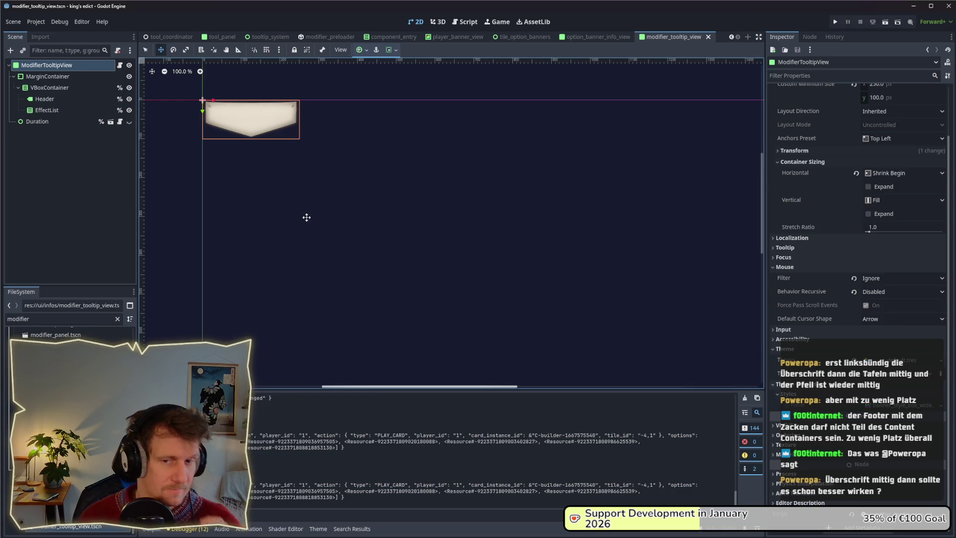
{"action": "key", "text": "alt+Tab"}
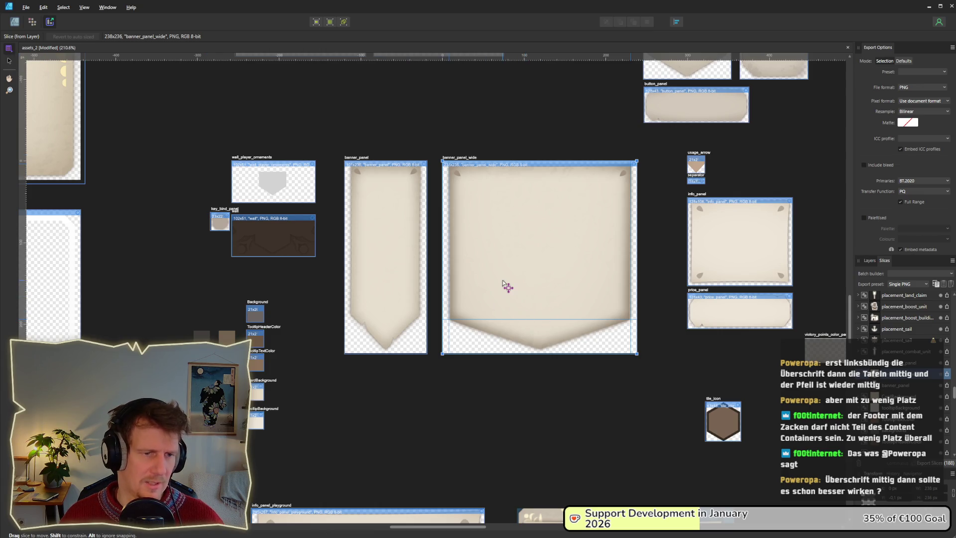
{"action": "key", "text": "alt+Tab"}
{"action": "key", "text": "alt+Tab"}
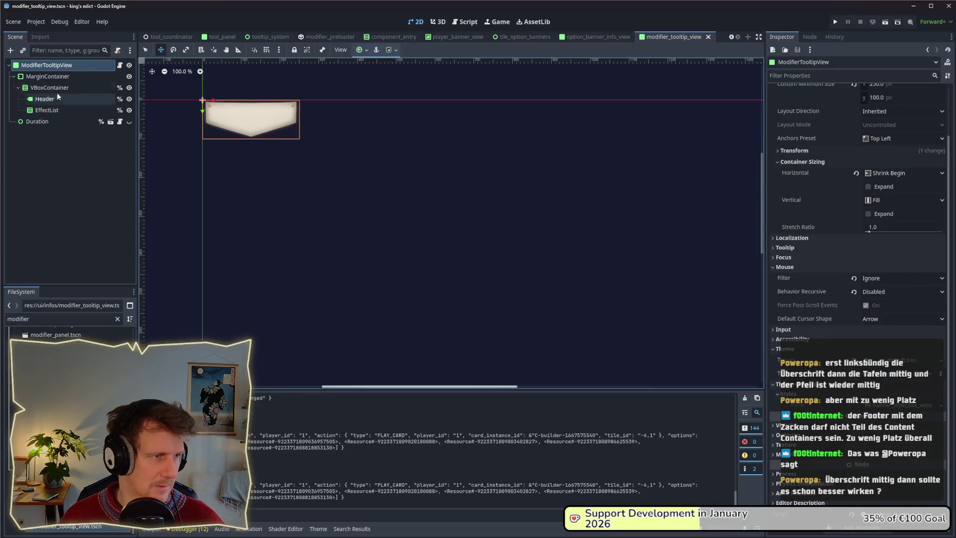
- Review the VBoxContainer and Duration nodes, then open the root node's modifier_tooltip_view.gd script
{"action": "left_click", "coordinate": [53, 87]}
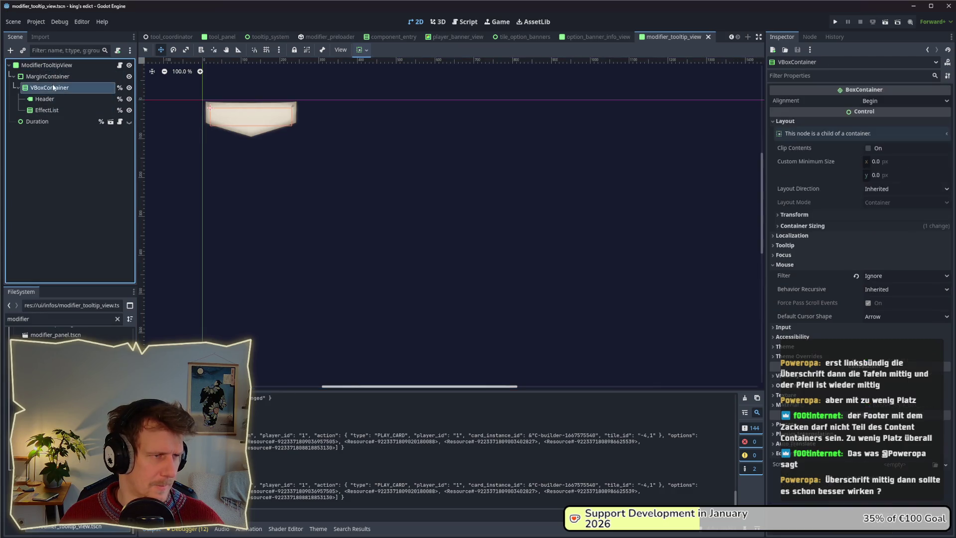
{"action": "key", "text": "Up"}
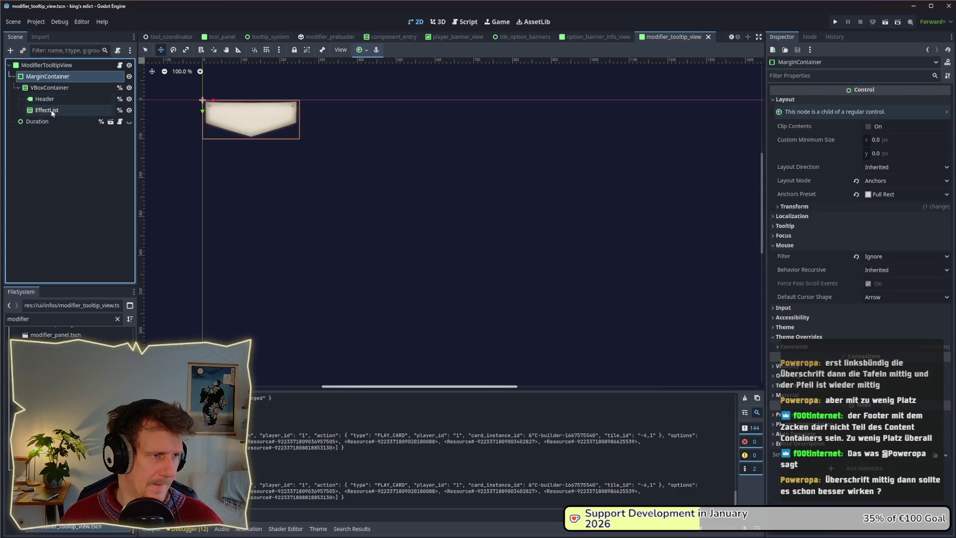
{"action": "left_click", "coordinate": [50, 121]}
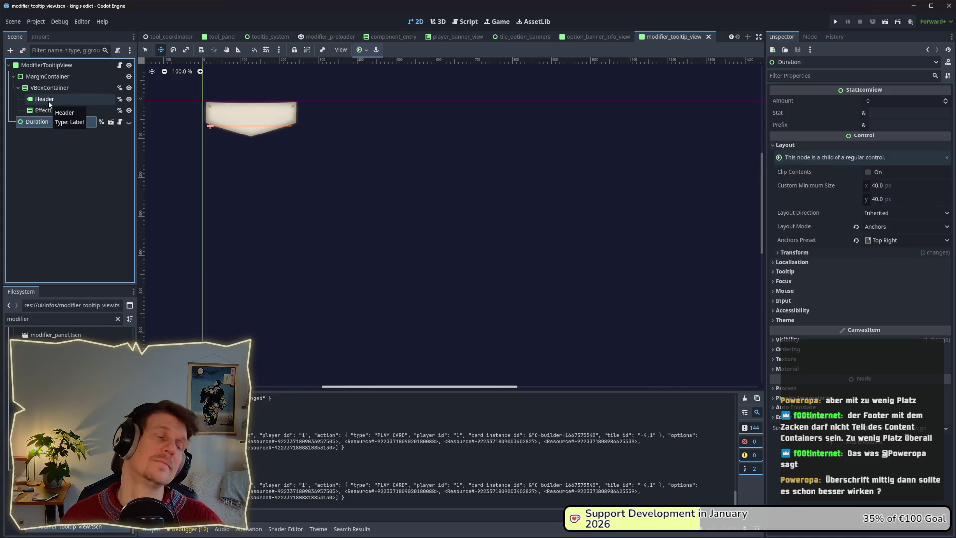
{"action": "left_click", "coordinate": [46, 67]}
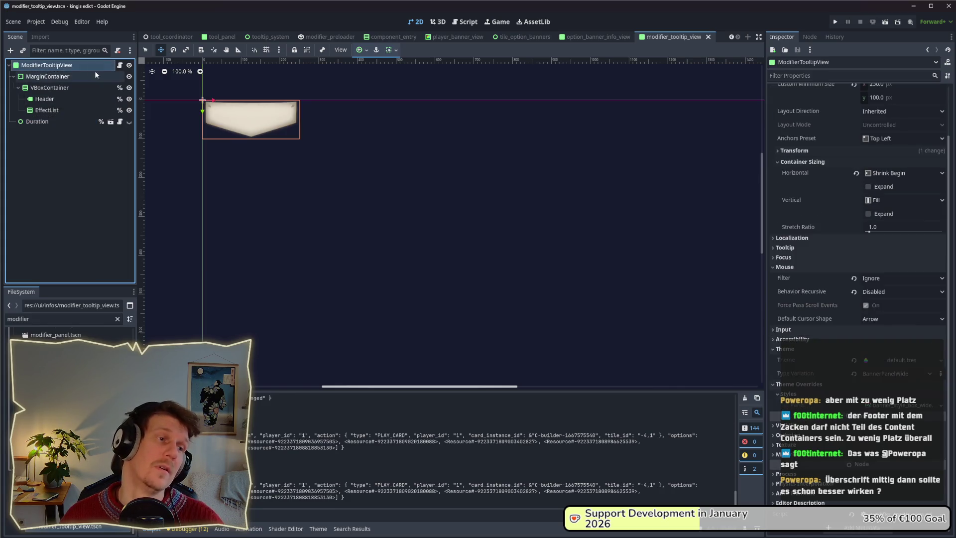
{"action": "left_click", "coordinate": [120, 66]}
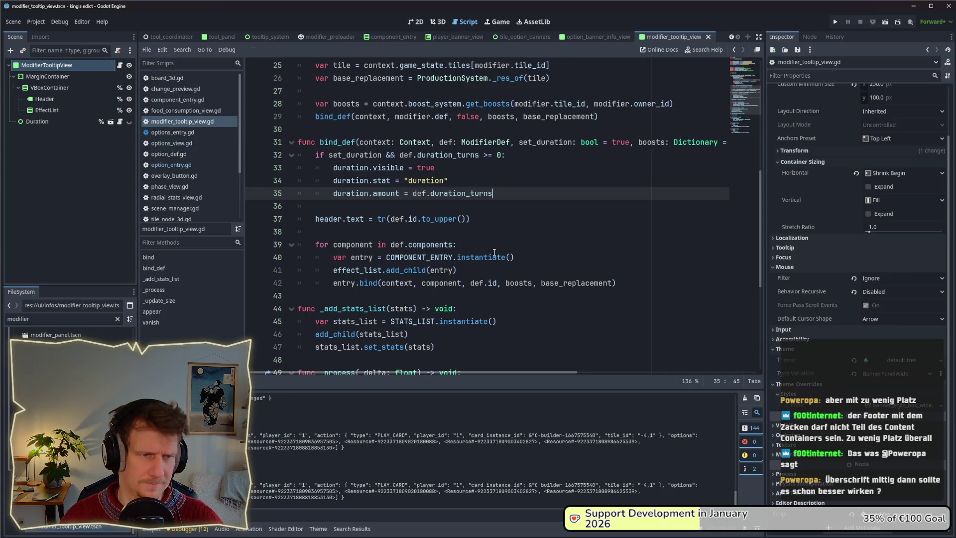
- Declare an exported Vector2 variable, container_size_offset, below the node references
{"action": "scroll", "coordinate": [494, 253], "scroll_direction": "up", "scroll_amount": 8}
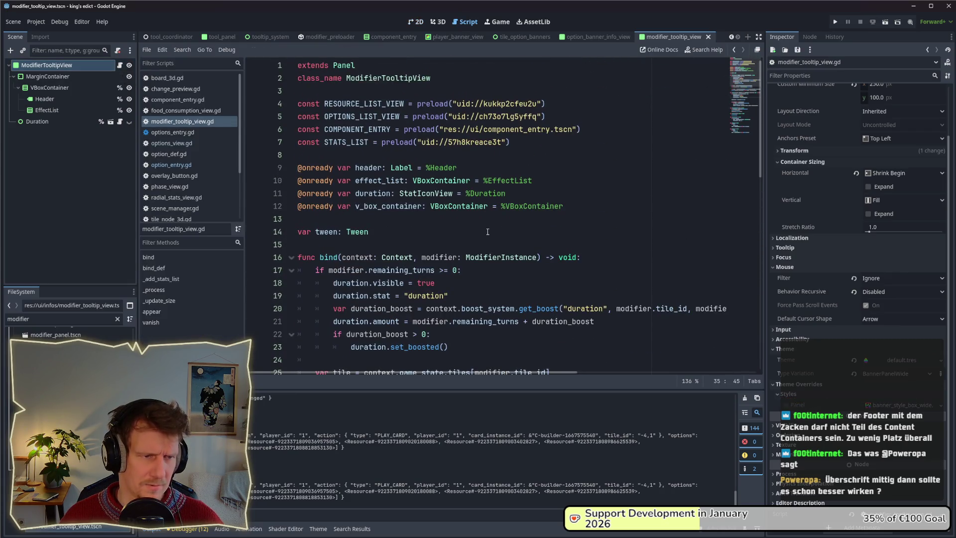
{"action": "scroll", "coordinate": [487, 232], "scroll_direction": "down", "scroll_amount": 14}
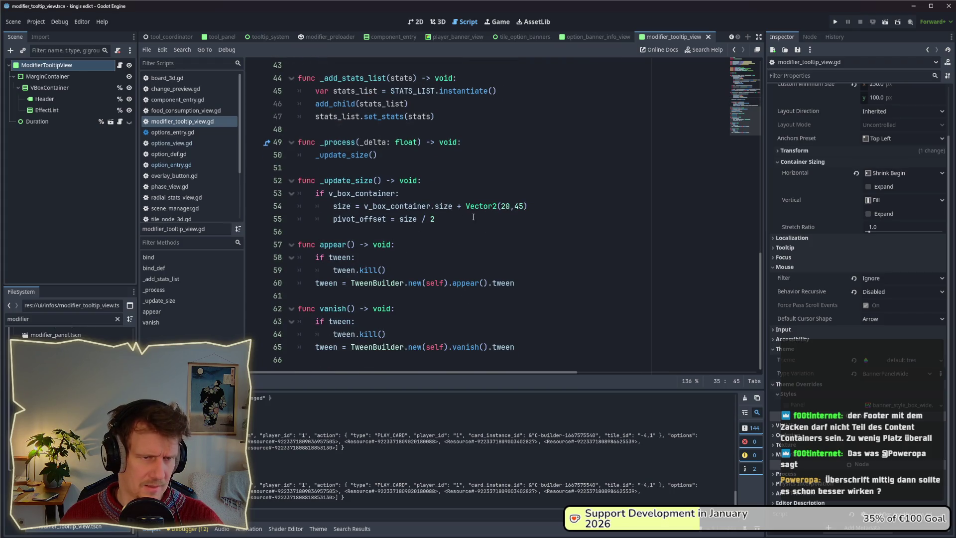
{"action": "mouse_move", "coordinate": [527, 207]}
{"action": "left_mouse_down"}
{"action": "mouse_move", "coordinate": [457, 206]}
{"action": "mouse_move", "coordinate": [466, 207]}
{"action": "left_mouse_up"}
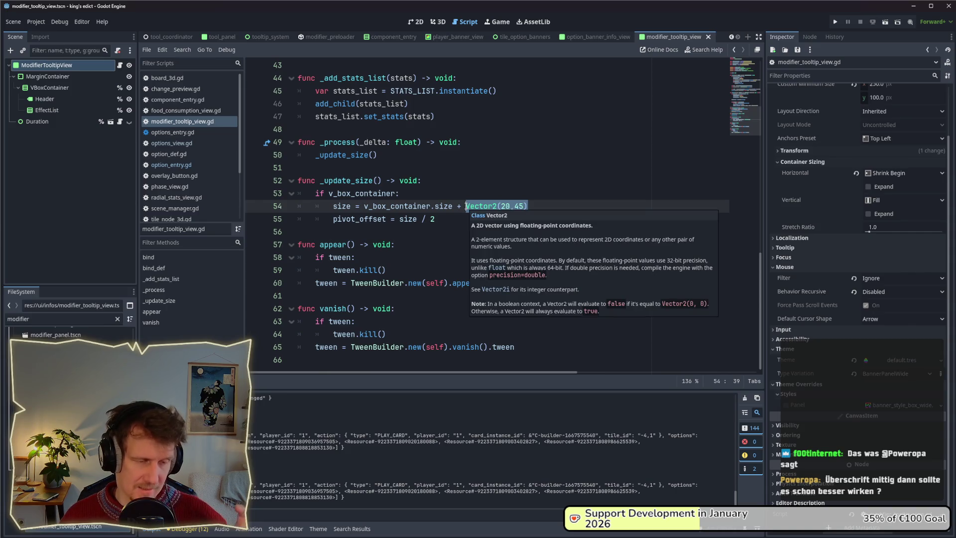
{"action": "left_click_drag", "start_coordinate": [762, 261], "coordinate": [756, 50]}
{"action": "left_click", "coordinate": [541, 169]}
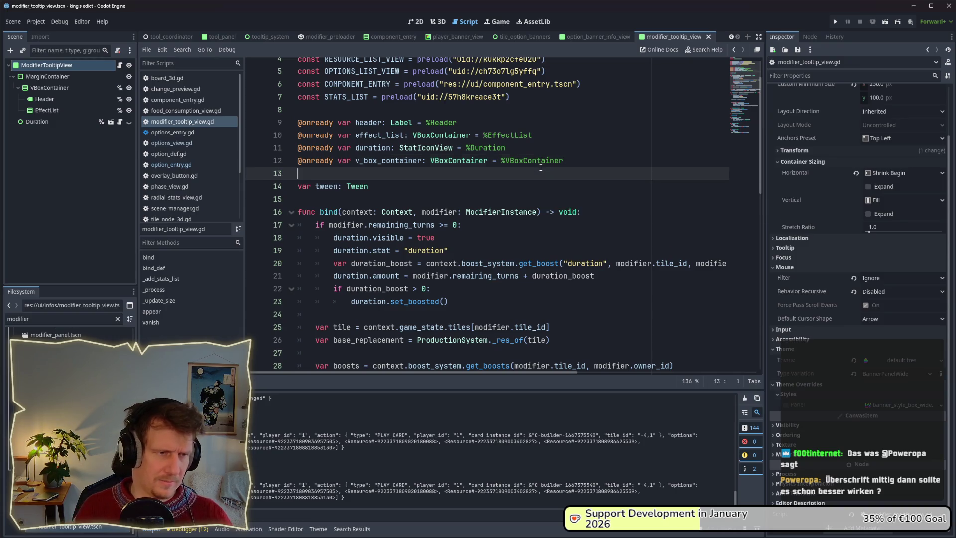
{"action": "key", "text": "Return"}
{"action": "type", "text": "@export var e"}
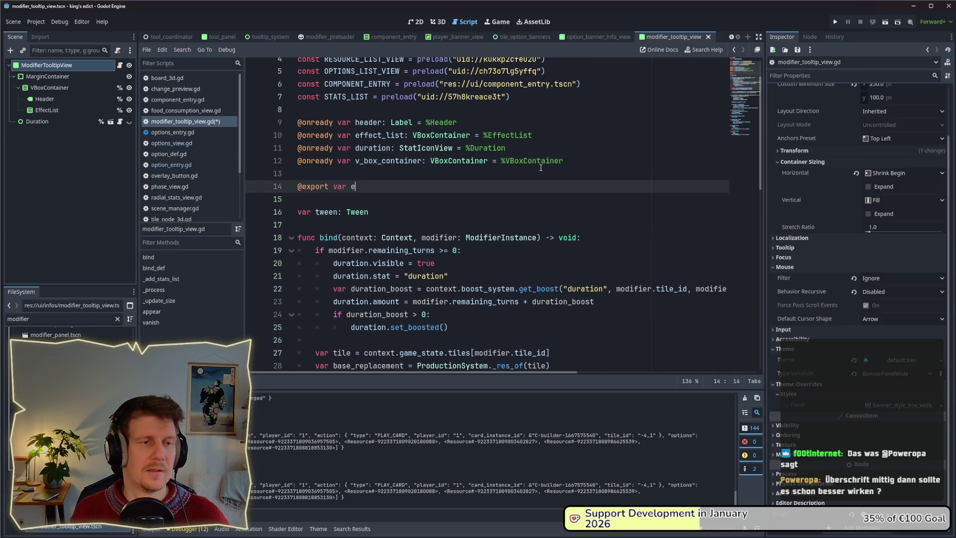
{"action": "key", "text": "BackSpace"}
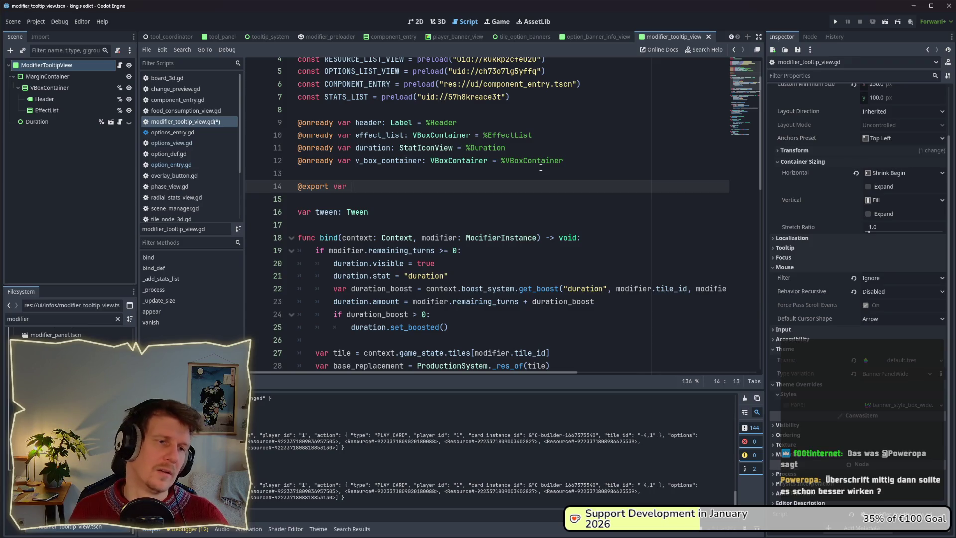
{"action": "type", "text": "offset: Vector3"}
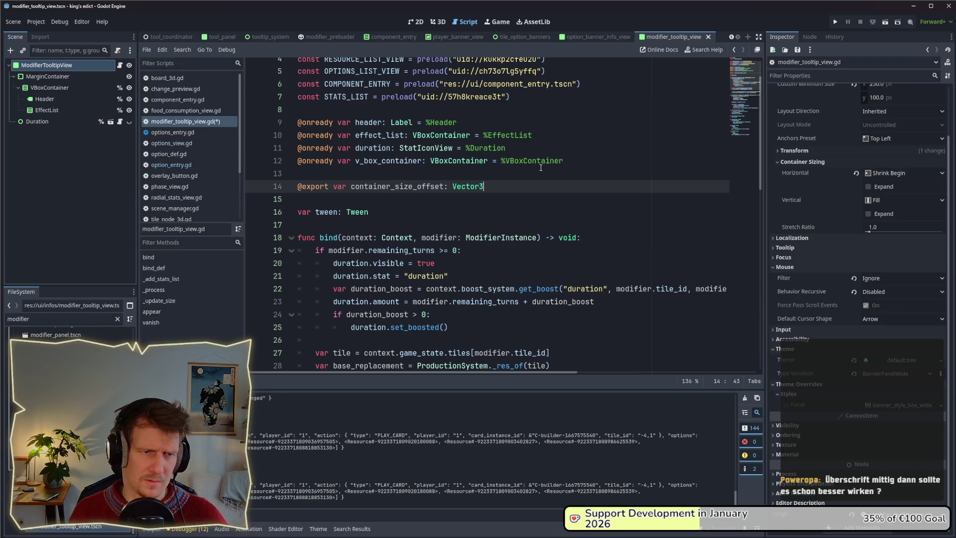
{"action": "key", "text": "BackSpace"}
{"action": "type", "text": "2 ="}
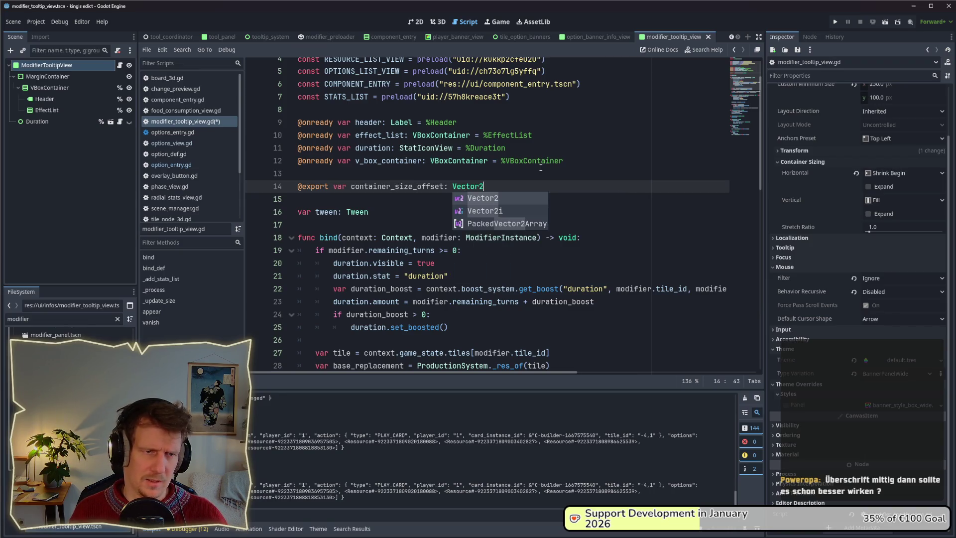
- Replace the hard-coded Vector2(20,45) with container_size_offset, default it to Vector2(20,100), and run the game
{"action": "left_click", "coordinate": [743, 132]}
{"action": "left_click_drag", "start_coordinate": [523, 212], "coordinate": [464, 208]}
{"action": "key", "text": "ctrl+c"}
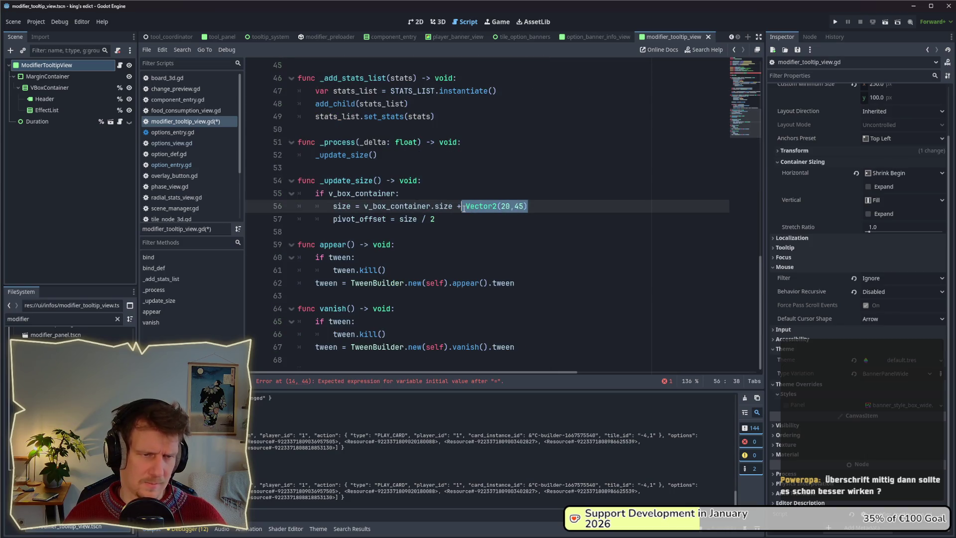
{"action": "type", "text": "container_size_offse"}
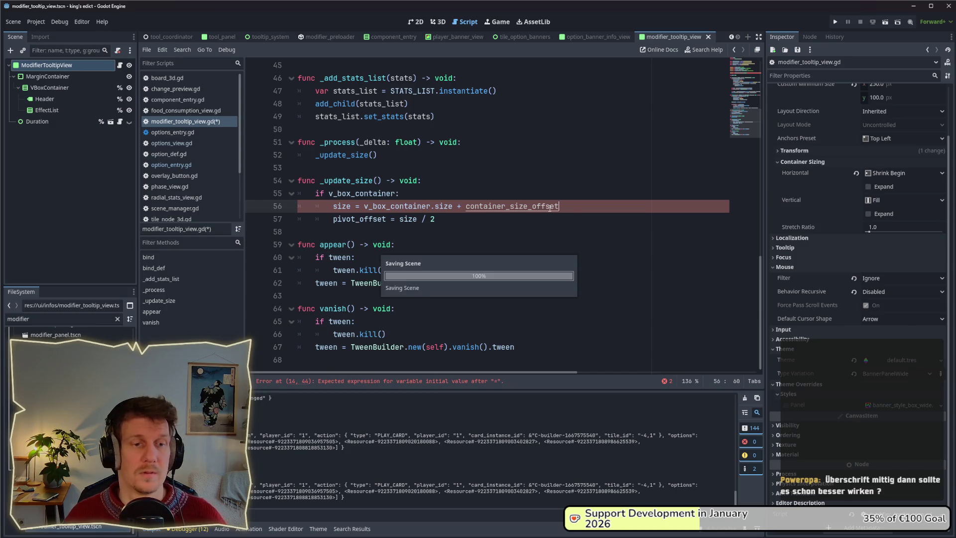
{"action": "key", "text": "Escape"}
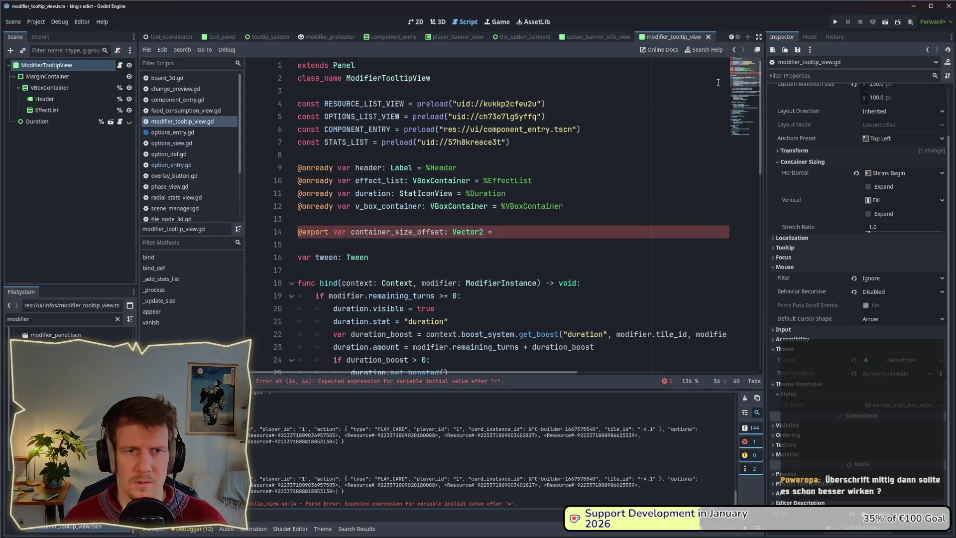
{"action": "scroll", "coordinate": [519, 232], "scroll_direction": "up", "scroll_amount": 15}
{"action": "key", "text": "ctrl+v"}
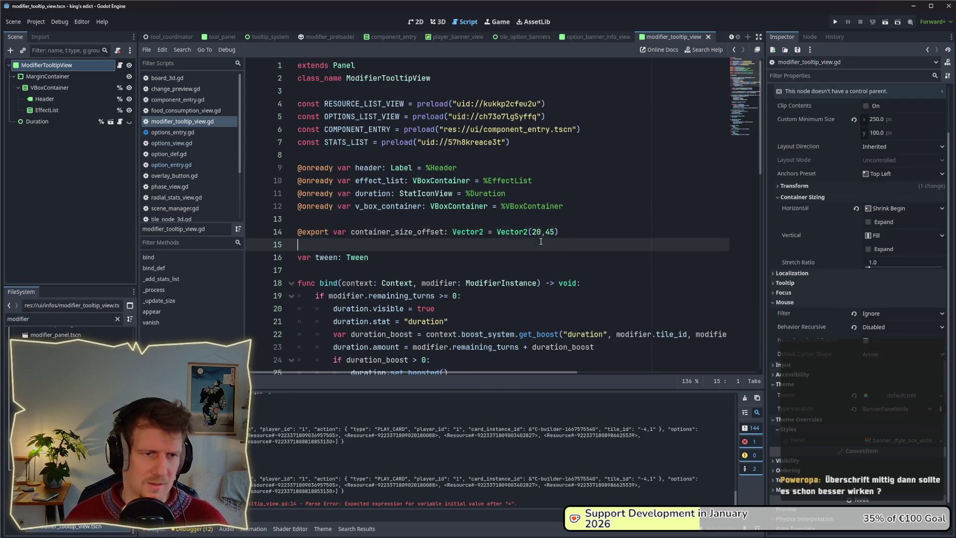
{"action": "left_click", "coordinate": [546, 232]}
{"action": "type", "text": "100"}
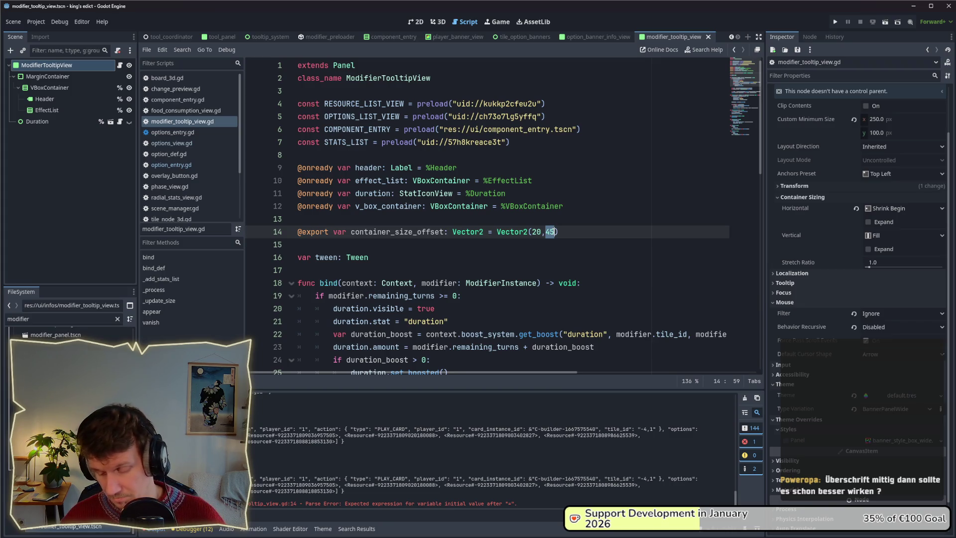
{"action": "left_click", "coordinate": [555, 221]}
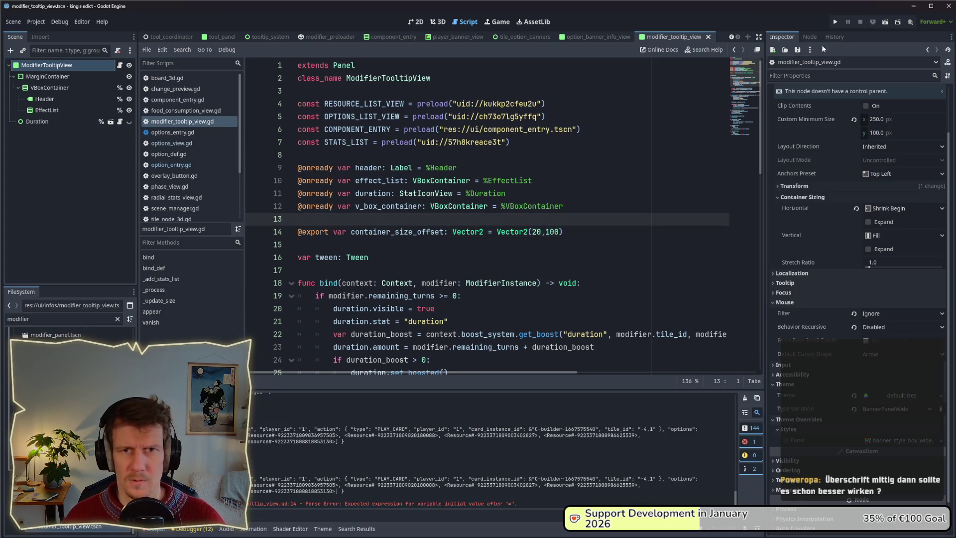
{"action": "left_click", "coordinate": [835, 21]}
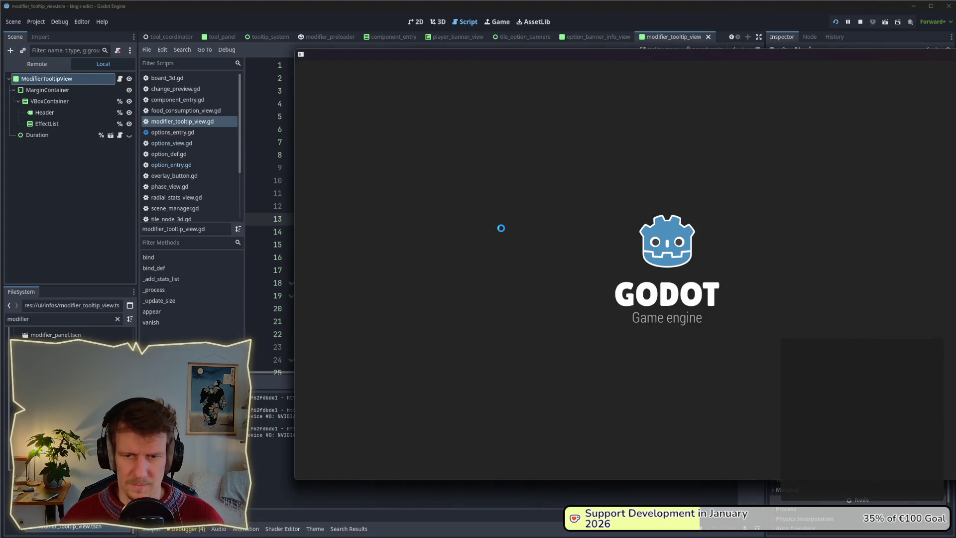
- Create a multiplayer game on Small Islands 2.map and start the match
{"action": "left_click", "coordinate": [679, 187]}
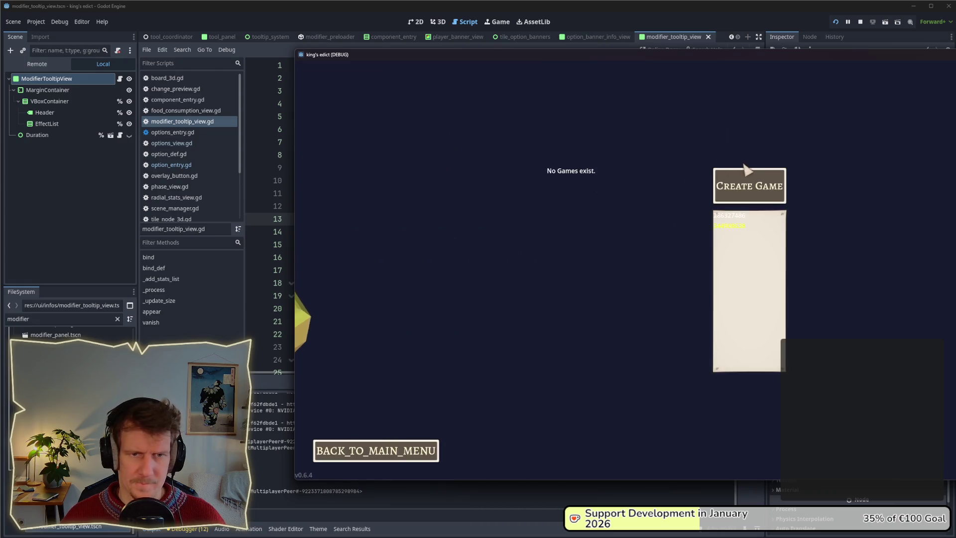
{"action": "left_click", "coordinate": [745, 169]}
{"action": "left_click", "coordinate": [764, 102]}
{"action": "left_click", "coordinate": [757, 204]}
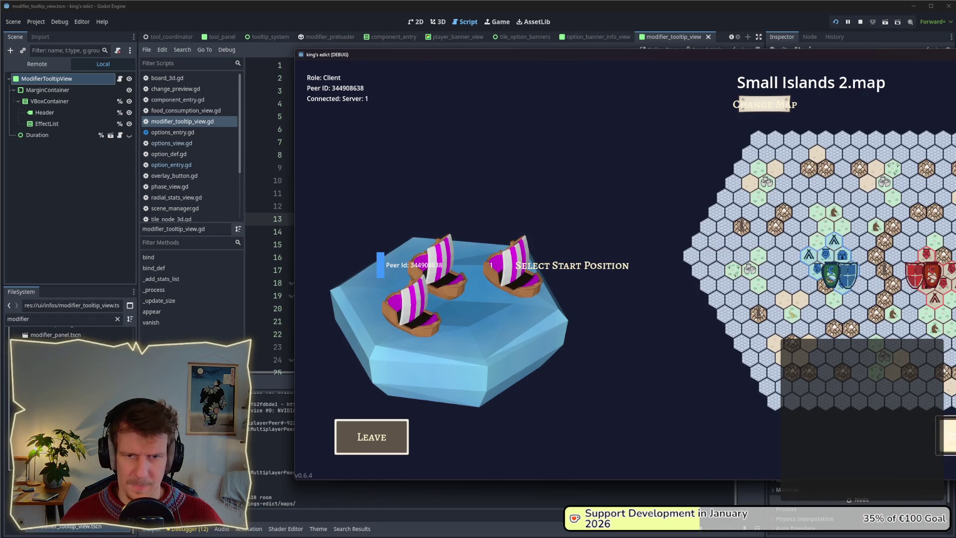
{"action": "key", "text": "F5"}
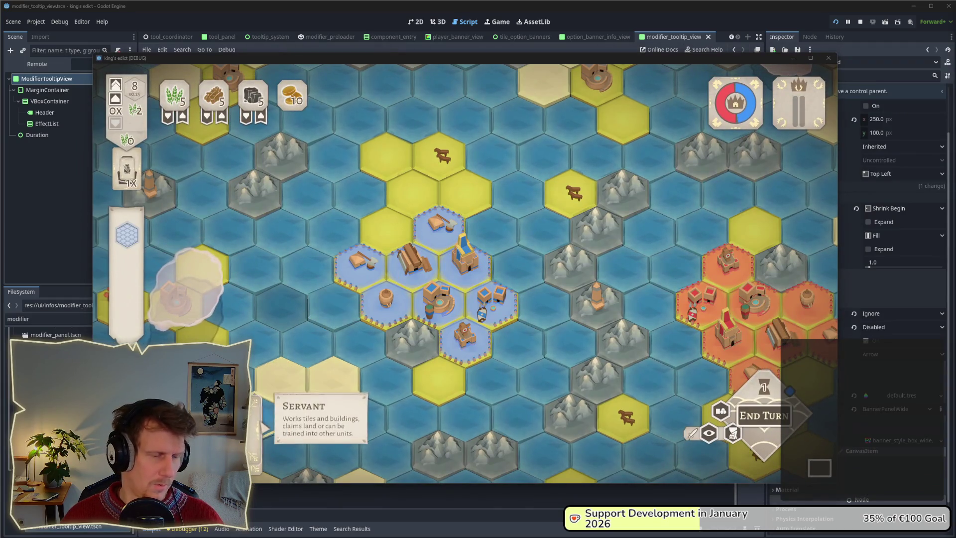
- Place a servant, open a hex's building choices to view their tooltips, then cancel without building
{"action": "left_click", "coordinate": [413, 214]}
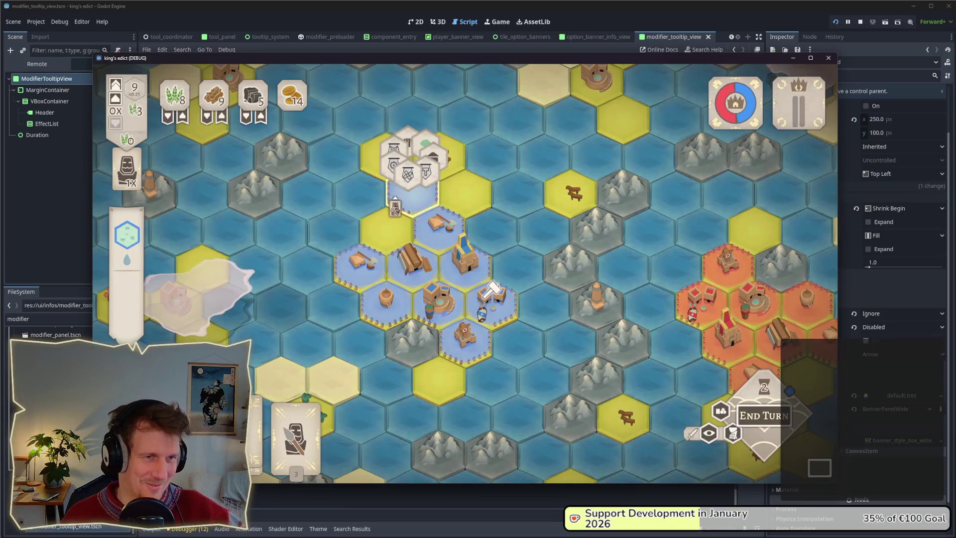
{"action": "left_click", "coordinate": [395, 204]}
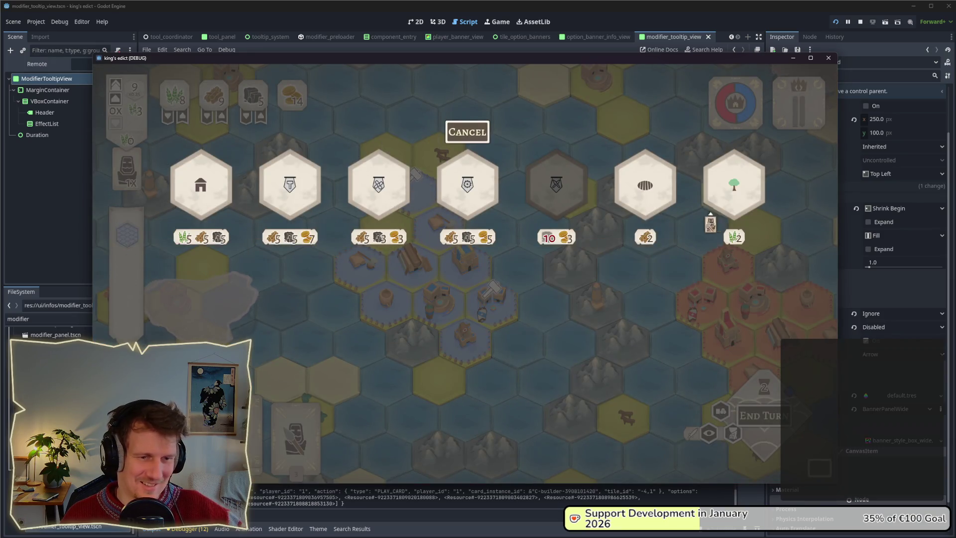
{"action": "mouse_move", "coordinate": [287, 210]}
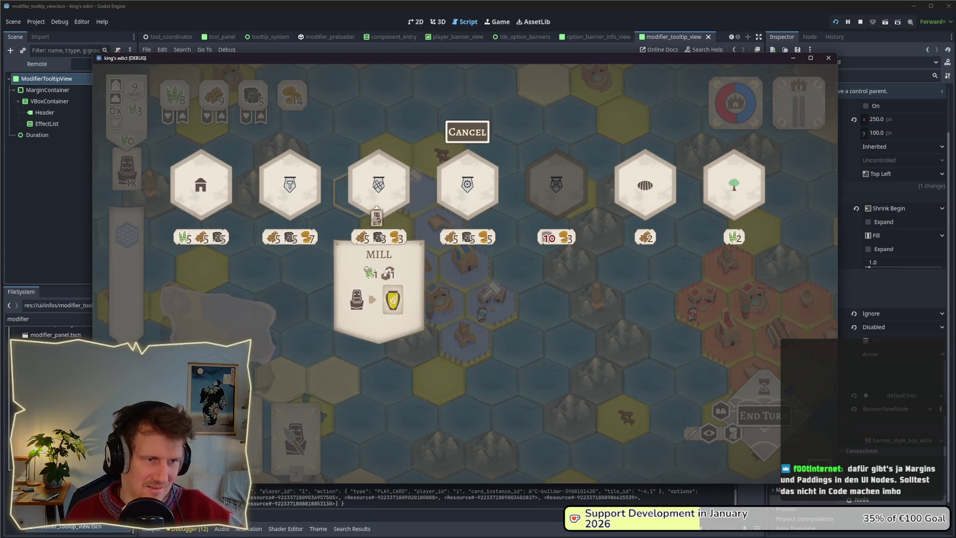
{"action": "mouse_move", "coordinate": [484, 197]}
{"action": "mouse_move", "coordinate": [387, 200]}
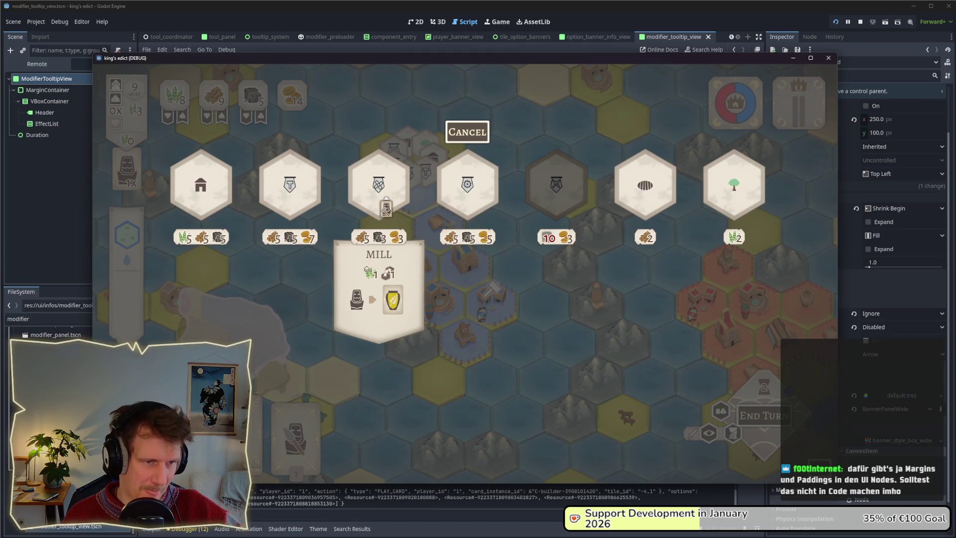
{"action": "mouse_move", "coordinate": [452, 207]}
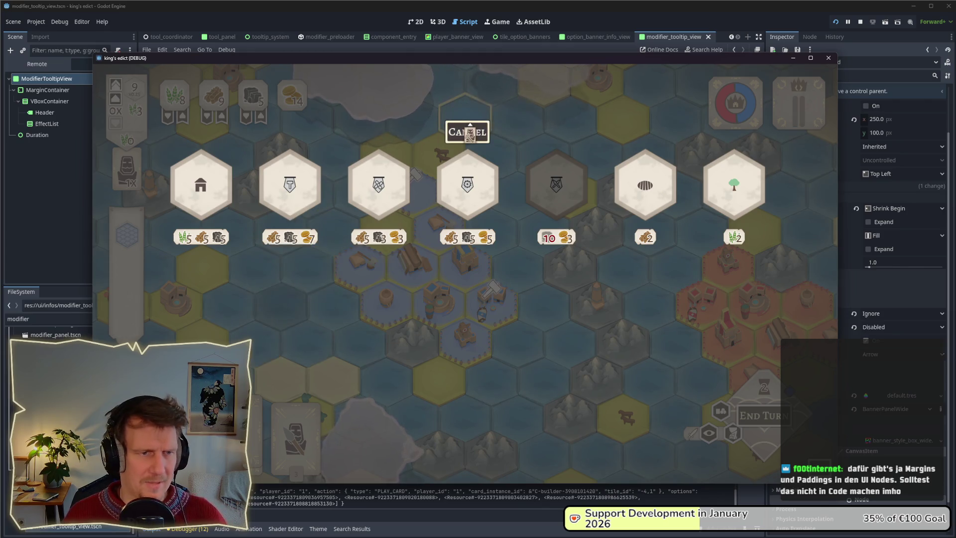
{"action": "left_click", "coordinate": [467, 132]}
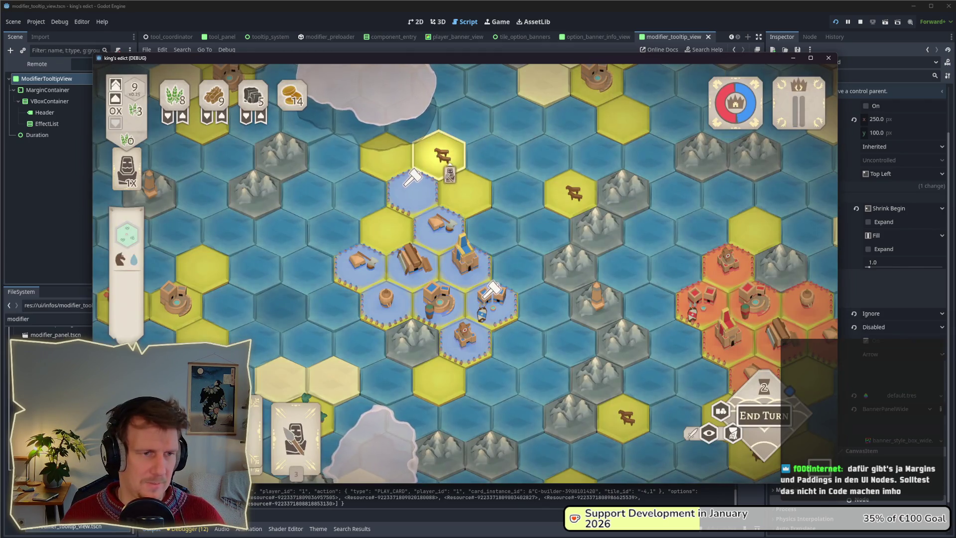
- Switch back to the editor and scroll modifier_tooltip_view.gd to the bind code adding the duration boost
{"action": "key", "text": "alt+Tab"}
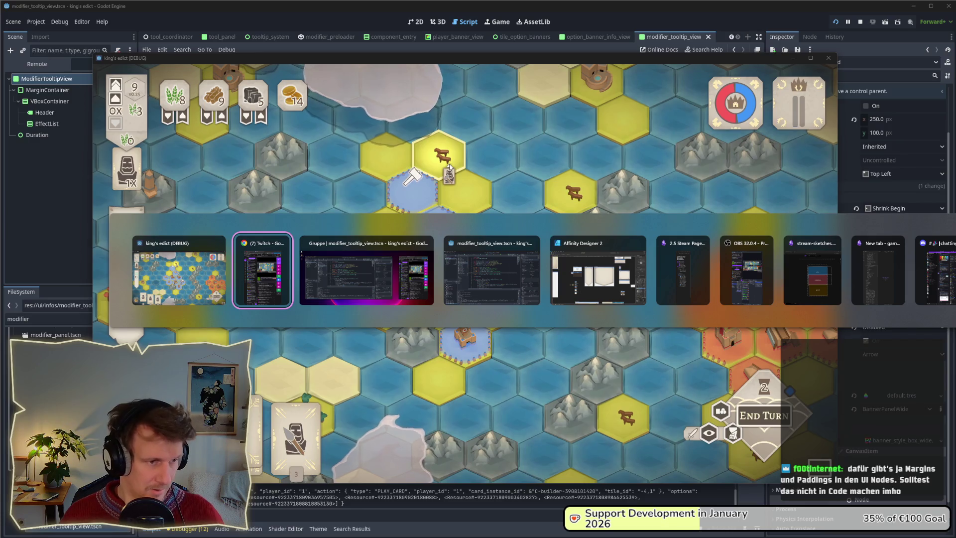
{"action": "key", "text": "Tab"}
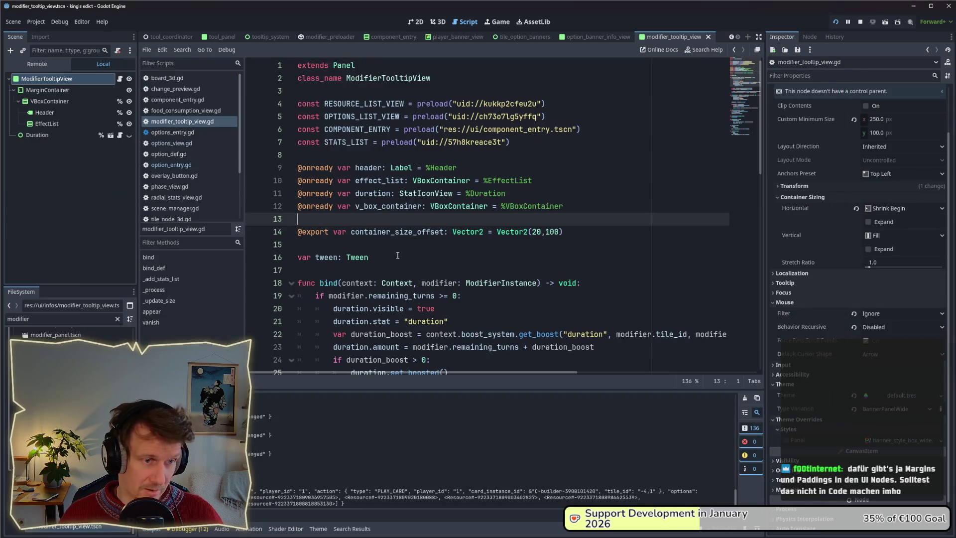
{"action": "scroll", "coordinate": [398, 255], "scroll_direction": "down", "scroll_amount": 4}
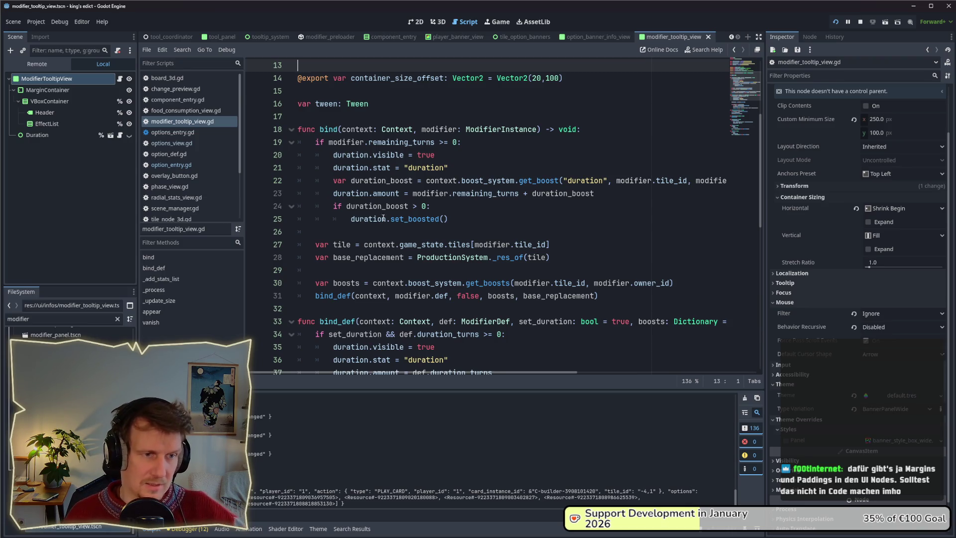
{"action": "mouse_move", "coordinate": [375, 196]}
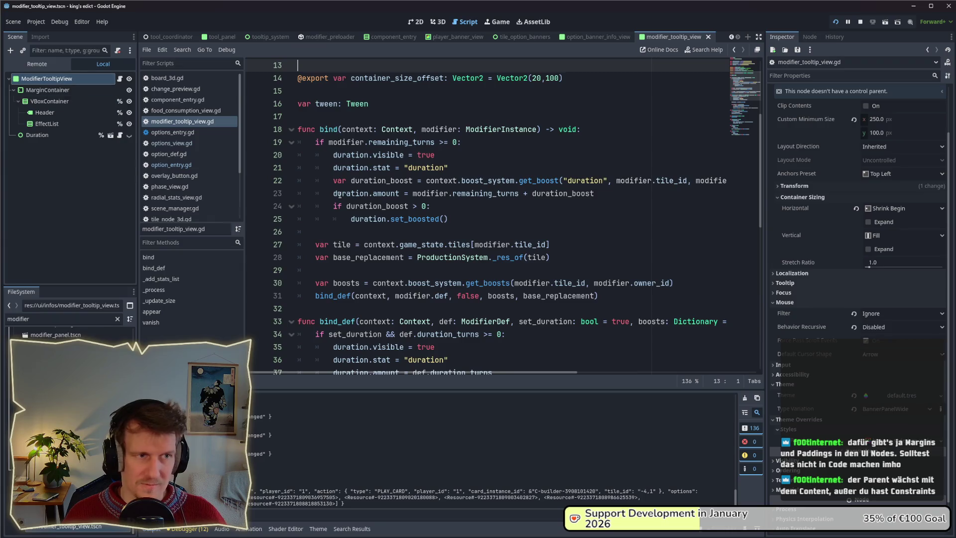
{"action": "scroll", "coordinate": [339, 195], "scroll_direction": "up", "scroll_amount": 4}
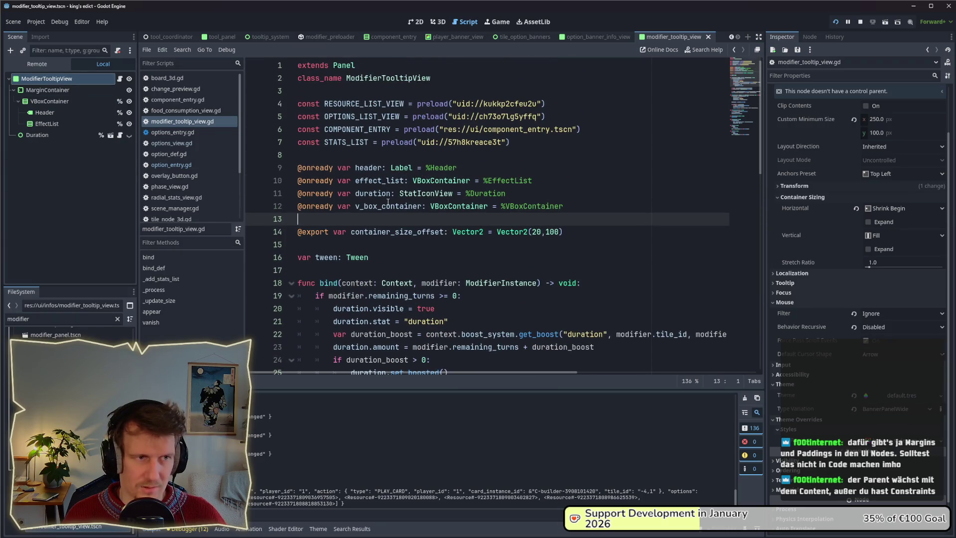
{"action": "scroll", "coordinate": [398, 207], "scroll_direction": "down", "scroll_amount": 11}
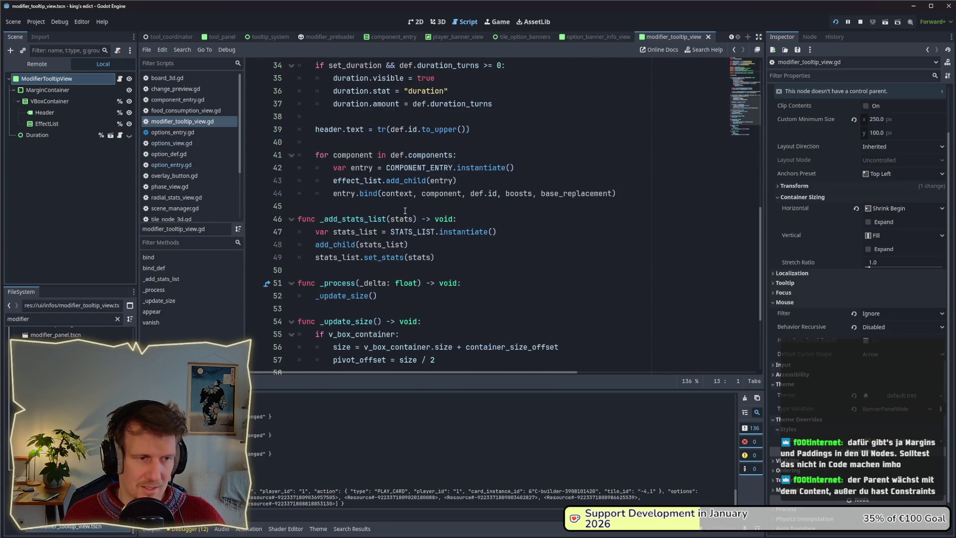
{"action": "scroll", "coordinate": [405, 211], "scroll_direction": "down", "scroll_amount": 3}
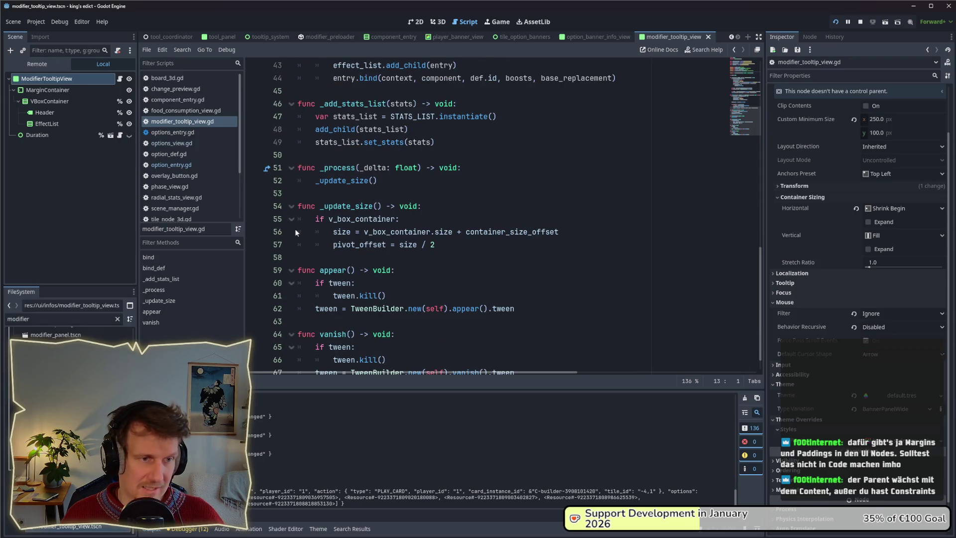
{"action": "mouse_move", "coordinate": [463, 245]}
{"action": "left_mouse_down"}
{"action": "mouse_move", "coordinate": [319, 230]}
{"action": "mouse_move", "coordinate": [272, 206]}
{"action": "left_mouse_up"}
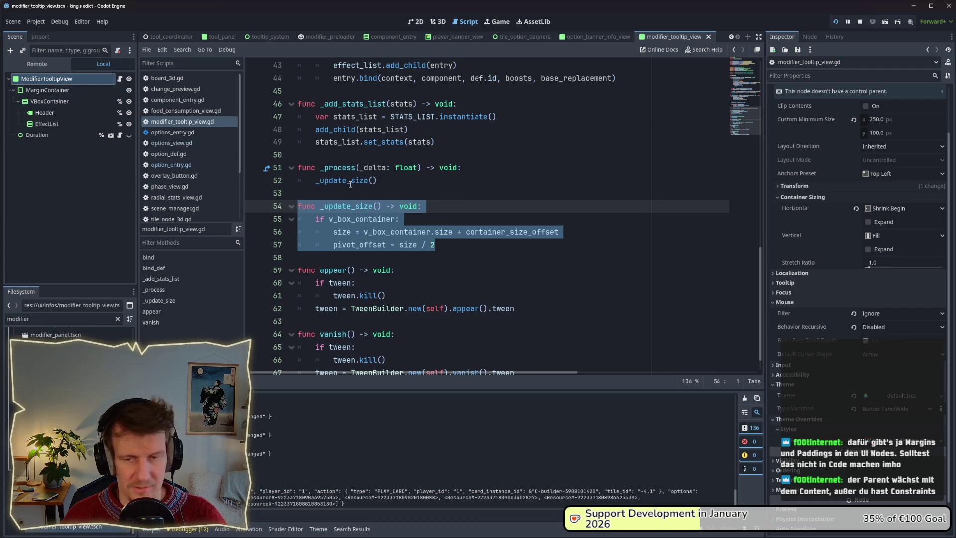
{"action": "left_click", "coordinate": [438, 245]}
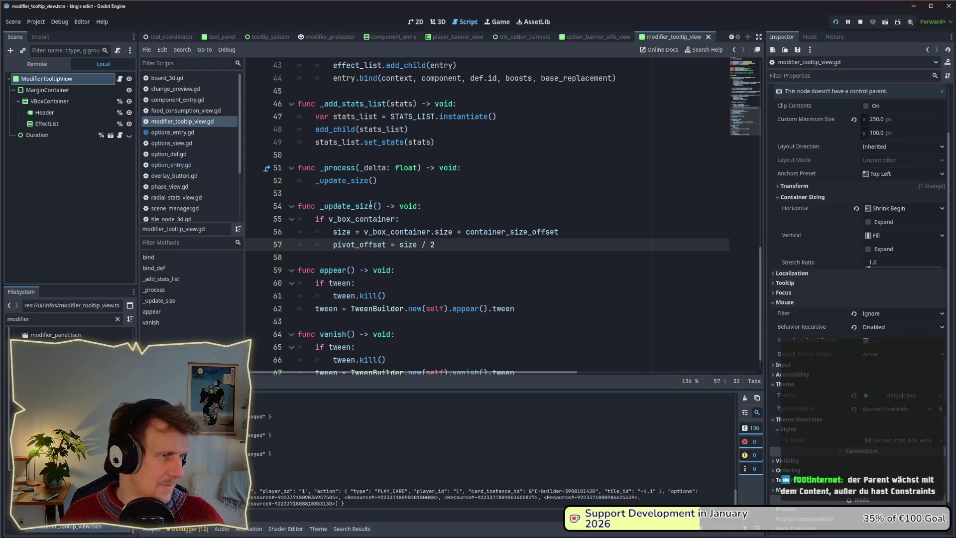
{"action": "mouse_move", "coordinate": [438, 245]}
{"action": "left_mouse_down"}
{"action": "mouse_move", "coordinate": [329, 231]}
{"action": "mouse_move", "coordinate": [294, 212]}
{"action": "left_mouse_up"}
{"action": "left_click", "coordinate": [403, 220]}
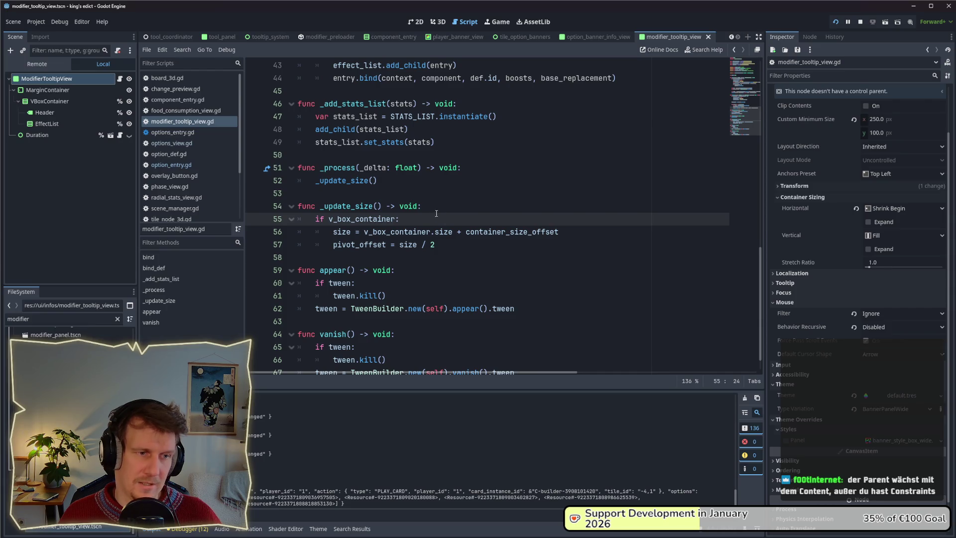
{"action": "left_click_drag", "start_coordinate": [559, 231], "coordinate": [465, 231]}
{"action": "key", "text": "shift+Left"}
{"action": "key", "text": "shift+Left"}
{"action": "key", "text": "shift+Left"}
{"action": "left_click", "coordinate": [442, 245]}
{"action": "key", "text": "shift+Left"}
{"action": "key", "text": "shift+Left"}
{"action": "key", "text": "shift+Left"}
{"action": "left_click", "coordinate": [479, 246]}
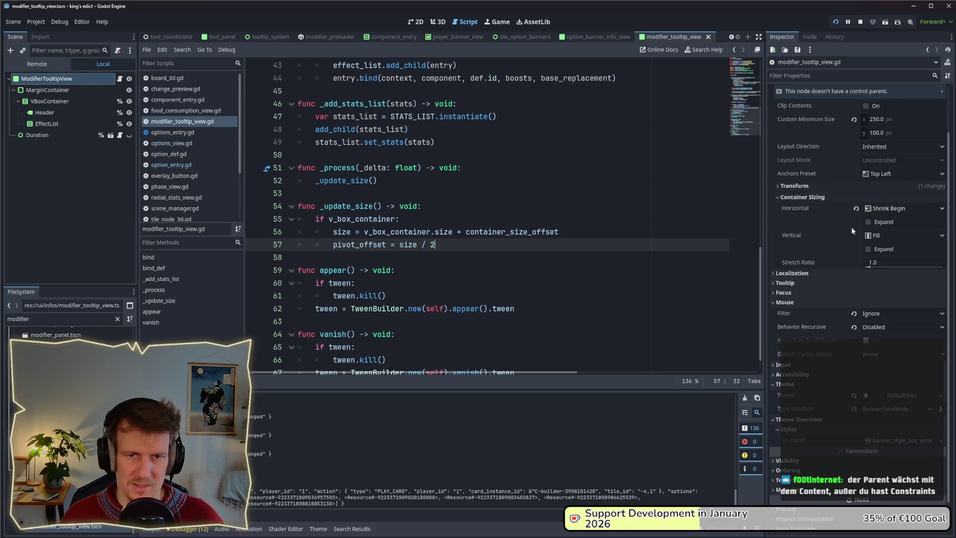
{"action": "mouse_move", "coordinate": [383, 220]}
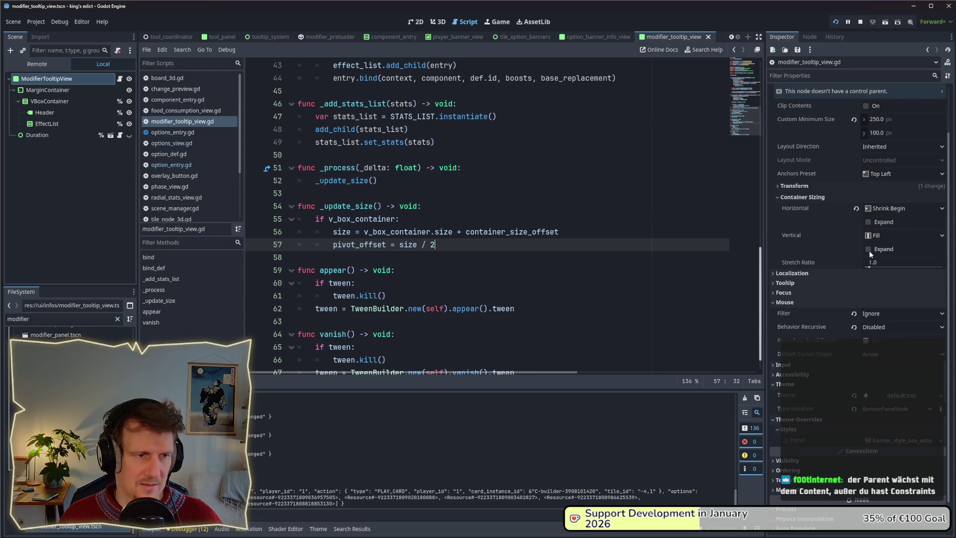
- Enable vertical Expand, add a pass line at the start of _update_size, save, and rerun the game
{"action": "left_click", "coordinate": [868, 249]}
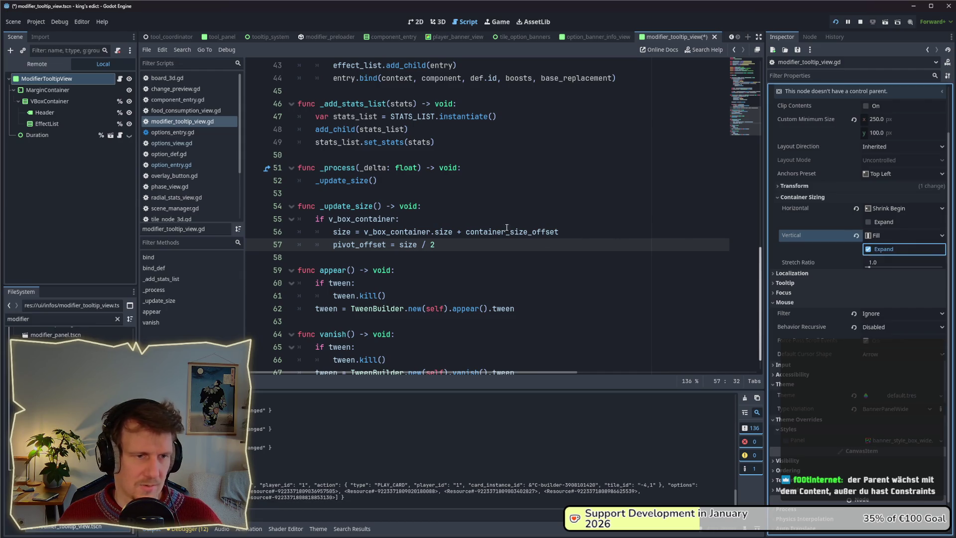
{"action": "left_click", "coordinate": [458, 209]}
{"action": "key", "text": "Return"}
{"action": "type", "text": "pass"}
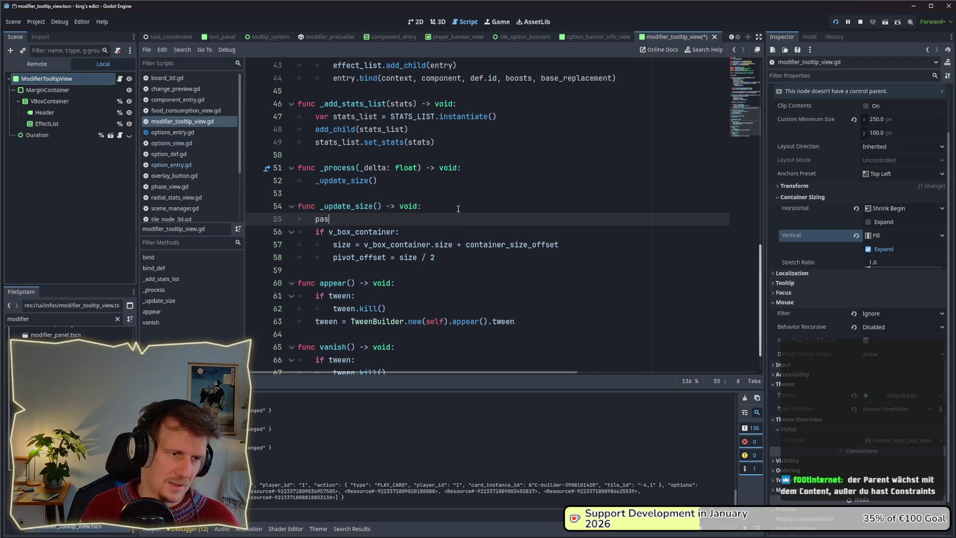
{"action": "key", "text": "ctrl+s"}
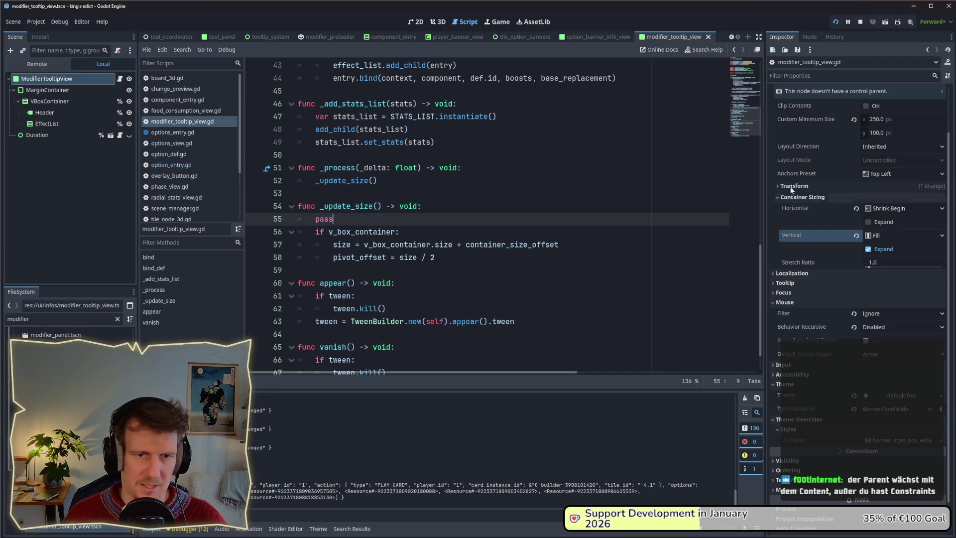
{"action": "left_click", "coordinate": [836, 24]}
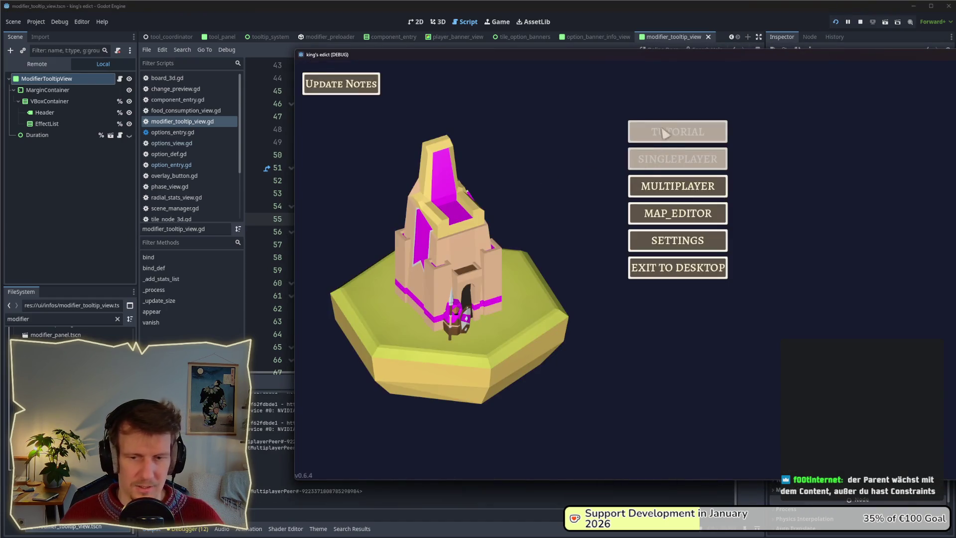
- Create a multiplayer game on the Small Islands 2 map and start the match
{"action": "left_click_drag", "start_coordinate": [637, 58], "coordinate": [444, 76]}
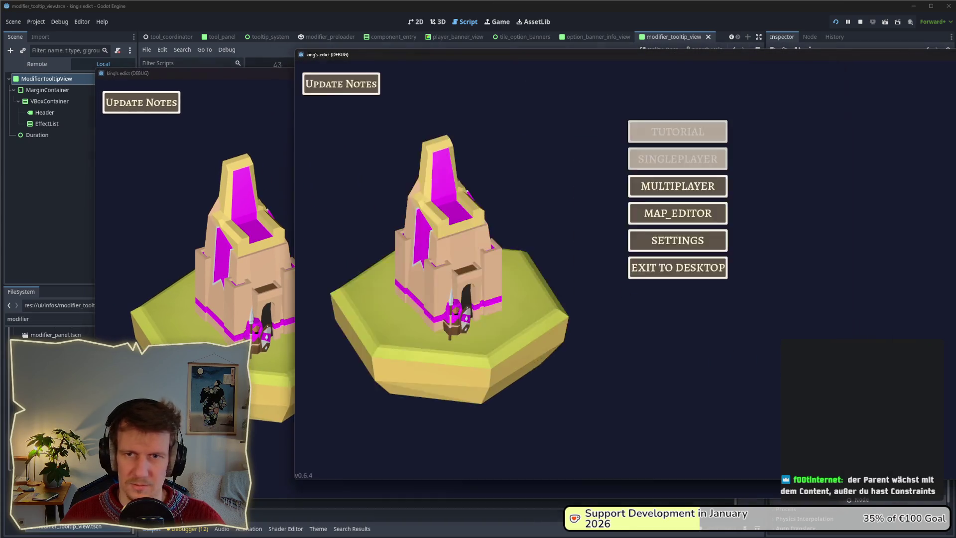
{"action": "left_click", "coordinate": [523, 205]}
{"action": "left_click", "coordinate": [579, 209]}
{"action": "left_click", "coordinate": [553, 123]}
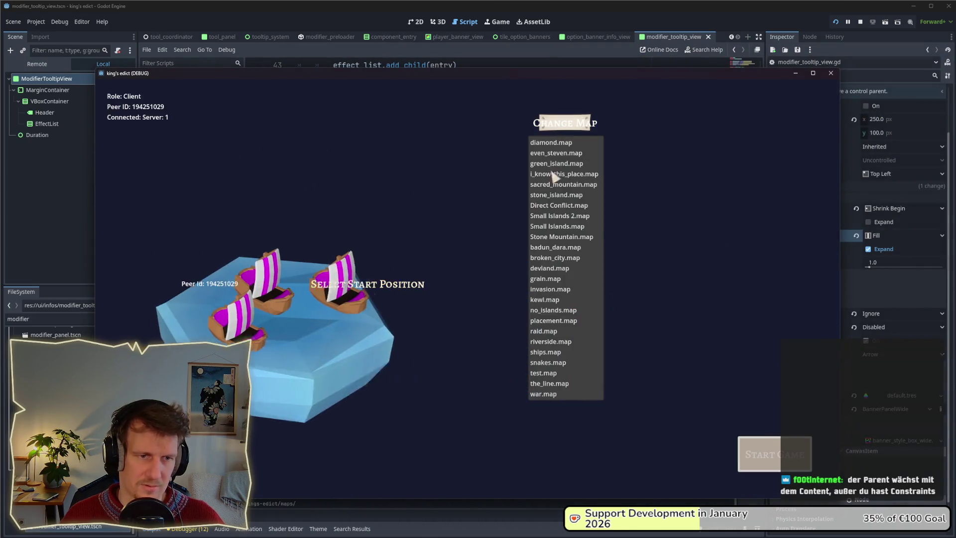
{"action": "left_click", "coordinate": [565, 216]}
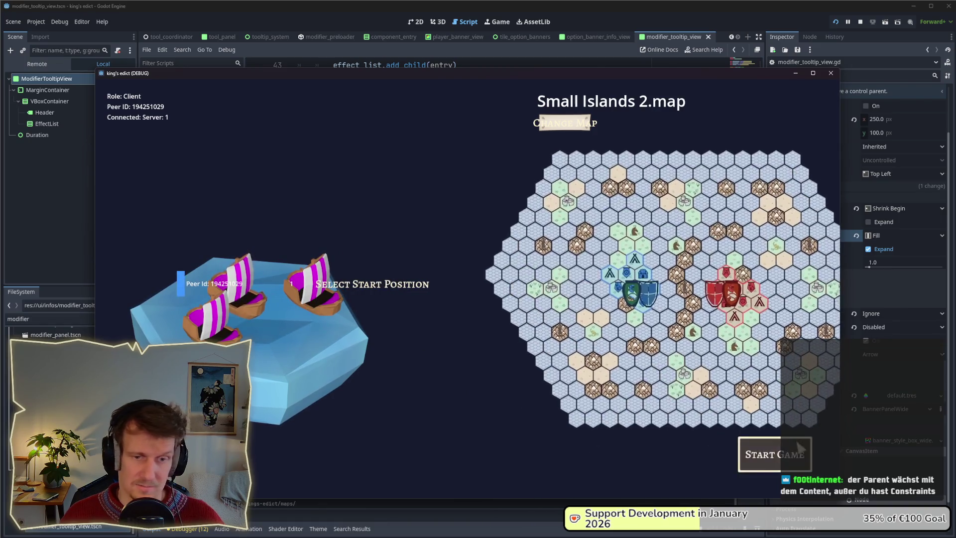
{"action": "left_click", "coordinate": [775, 454]}
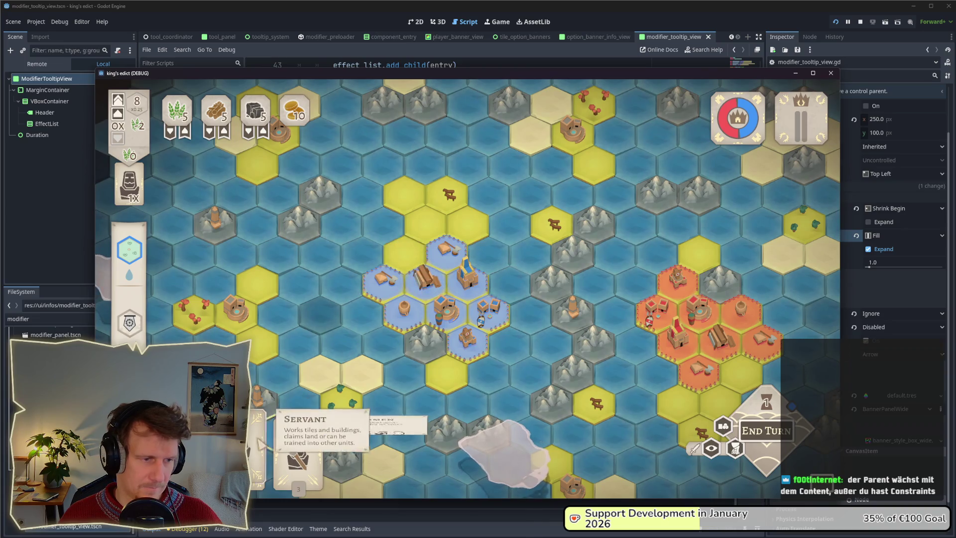
- End the turn, place the Servant on the city hex, compare Saw Mill and other building tooltips, then close
{"action": "left_click", "coordinate": [765, 431]}
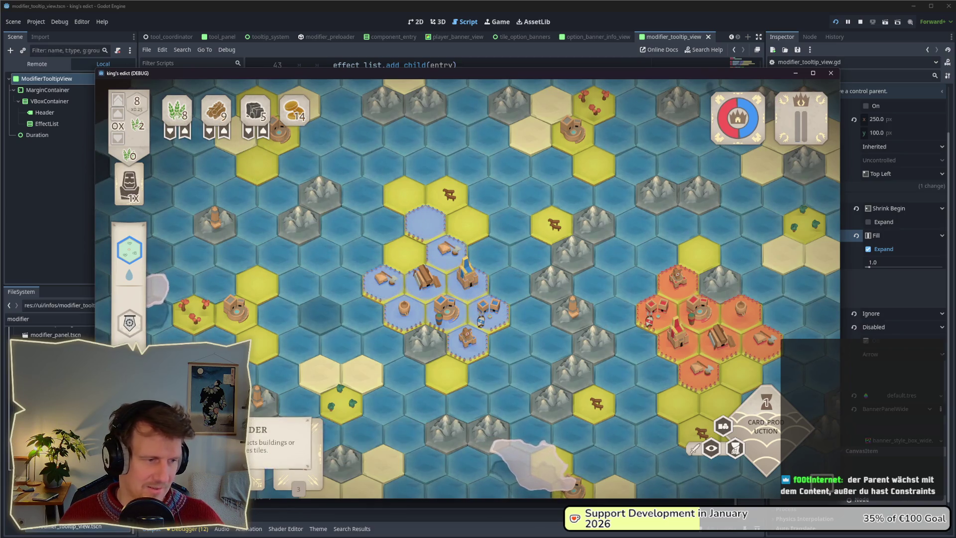
{"action": "mouse_move", "coordinate": [298, 448]}
{"action": "left_mouse_down"}
{"action": "mouse_move", "coordinate": [428, 284]}
{"action": "mouse_move", "coordinate": [425, 224]}
{"action": "mouse_move", "coordinate": [345, 189]}
{"action": "mouse_move", "coordinate": [217, 202]}
{"action": "mouse_move", "coordinate": [690, 219]}
{"action": "mouse_move", "coordinate": [241, 220]}
{"action": "mouse_move", "coordinate": [659, 213]}
{"action": "left_mouse_up"}
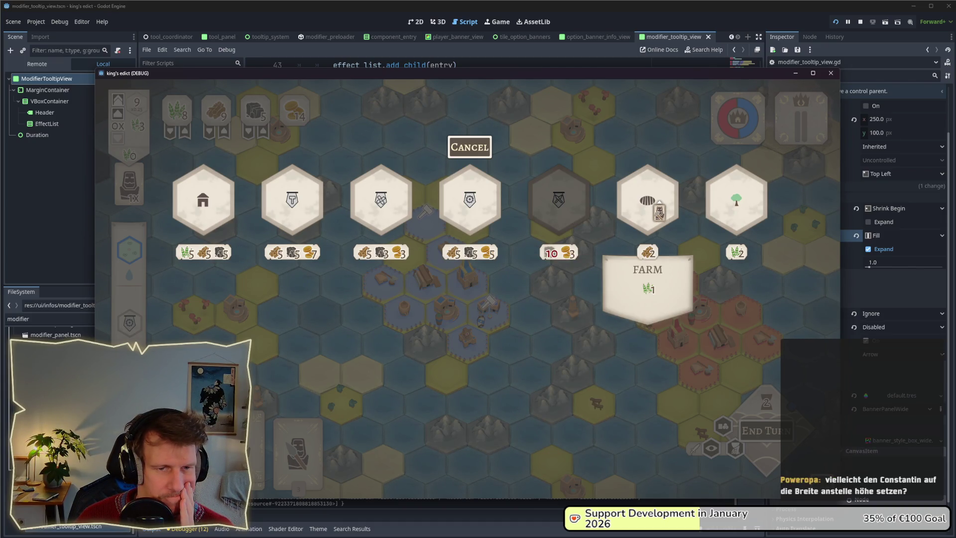
{"action": "mouse_move", "coordinate": [659, 214]}
{"action": "left_mouse_down"}
{"action": "mouse_move", "coordinate": [720, 217]}
{"action": "mouse_move", "coordinate": [329, 217]}
{"action": "left_mouse_up"}
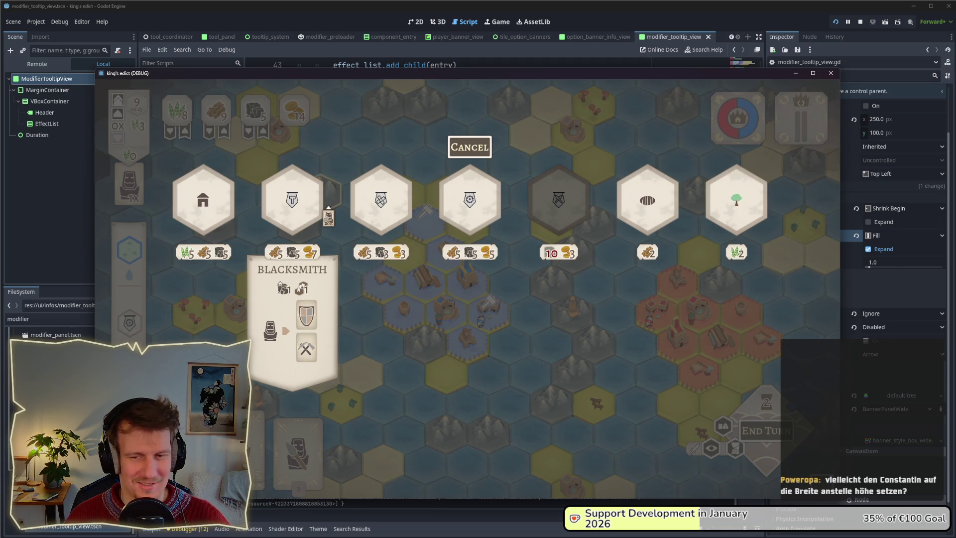
{"action": "mouse_move", "coordinate": [329, 218]}
{"action": "left_mouse_down"}
{"action": "mouse_move", "coordinate": [228, 212]}
{"action": "mouse_move", "coordinate": [647, 224]}
{"action": "left_mouse_up"}
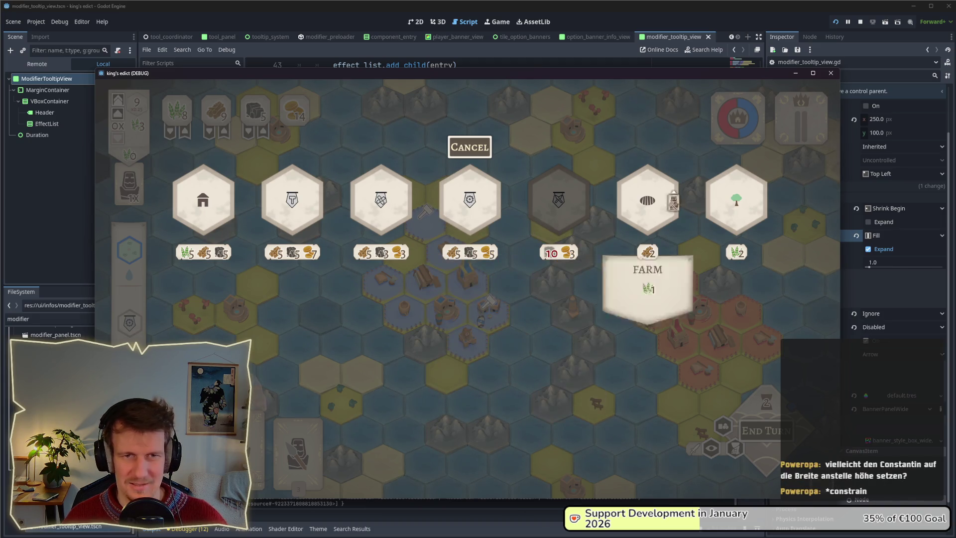
{"action": "left_click", "coordinate": [860, 22]}
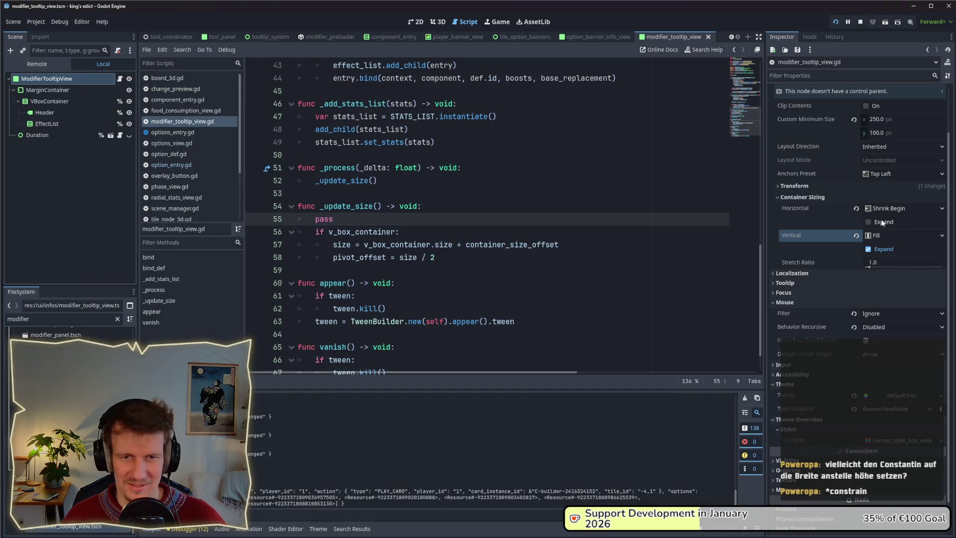
- Uncheck Vertical Expand on the tooltip root, save the scene, and restart the game
{"action": "left_click", "coordinate": [880, 249]}
{"action": "key", "text": "ctrl+s"}
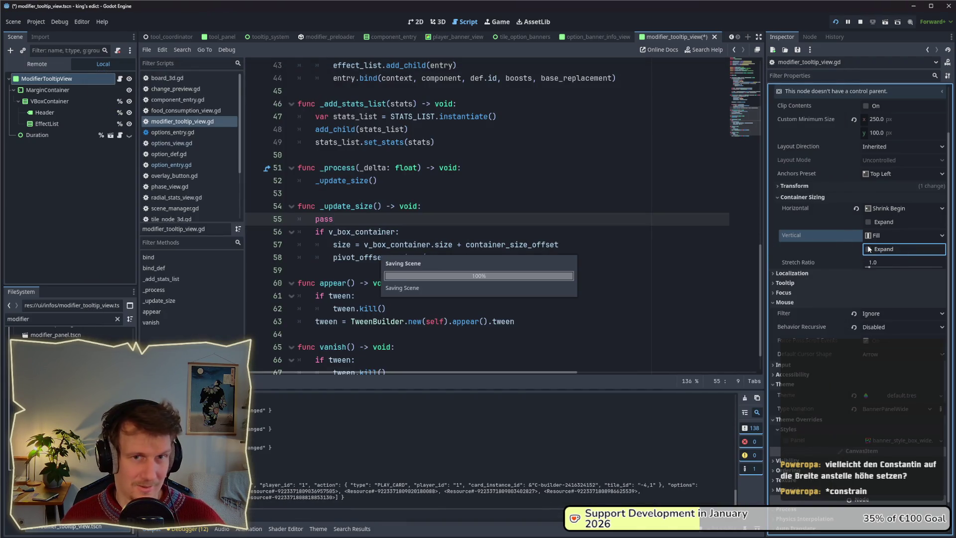
{"action": "key", "text": "alt+Tab"}
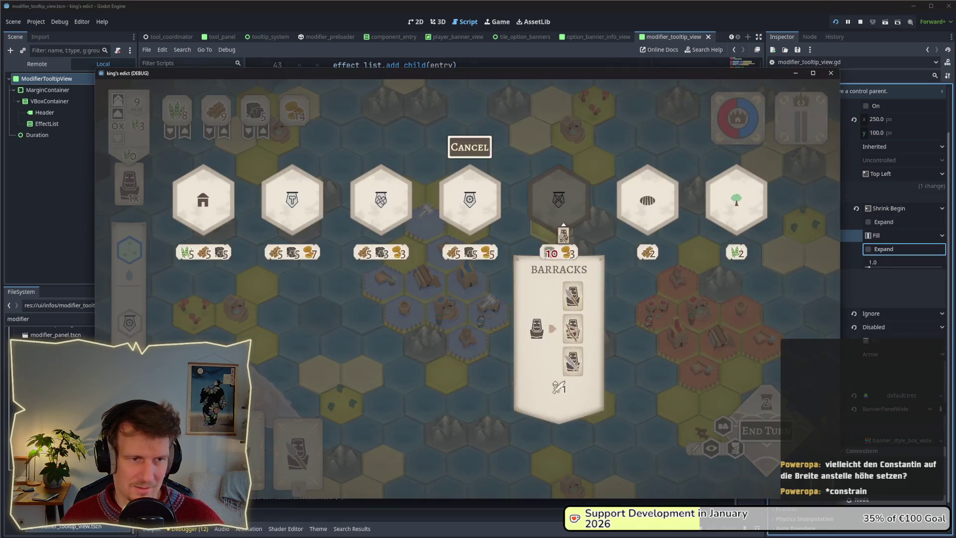
{"action": "left_click", "coordinate": [861, 21]}
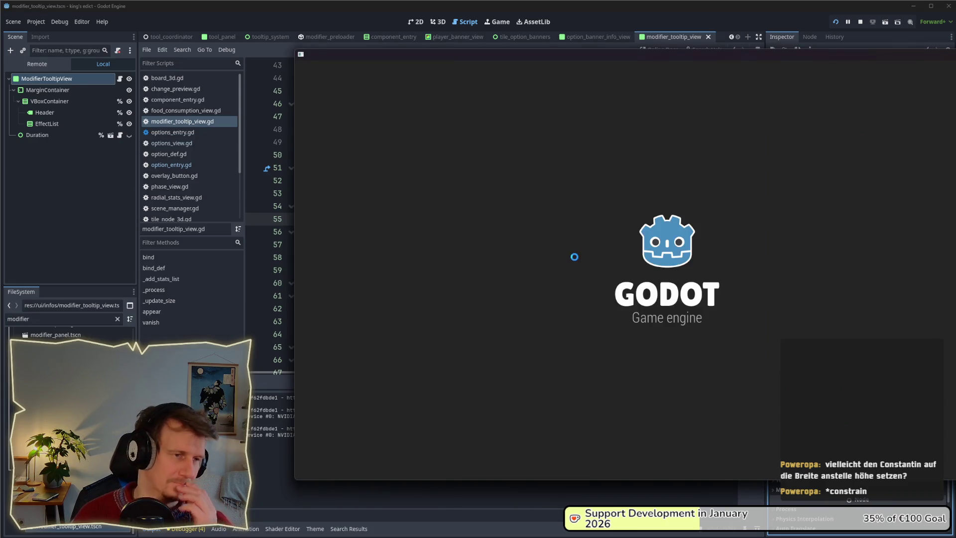
- Start a Small Islands 2 match, open building options via the castle and an empty hex, then stop the game
{"action": "left_click", "coordinate": [719, 186]}
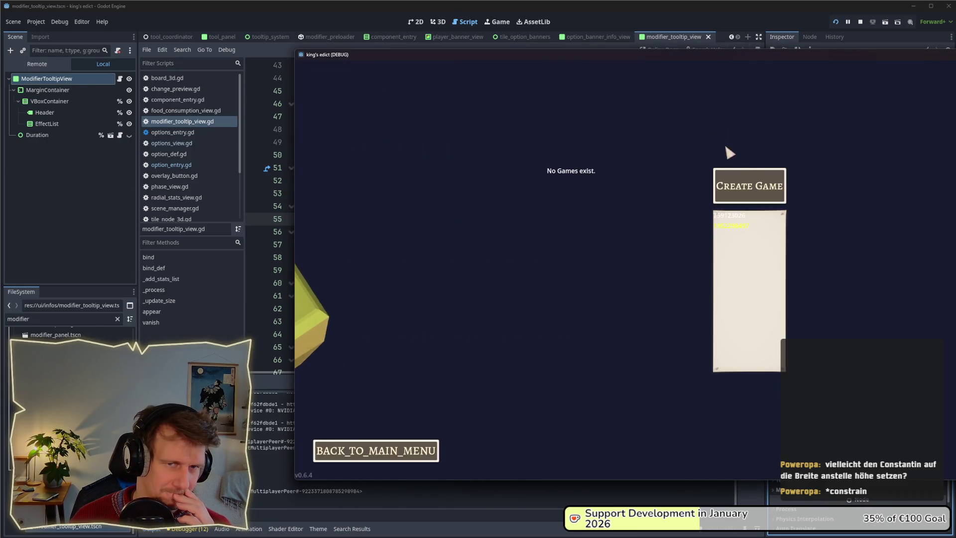
{"action": "left_click", "coordinate": [722, 187]}
{"action": "left_click", "coordinate": [732, 198]}
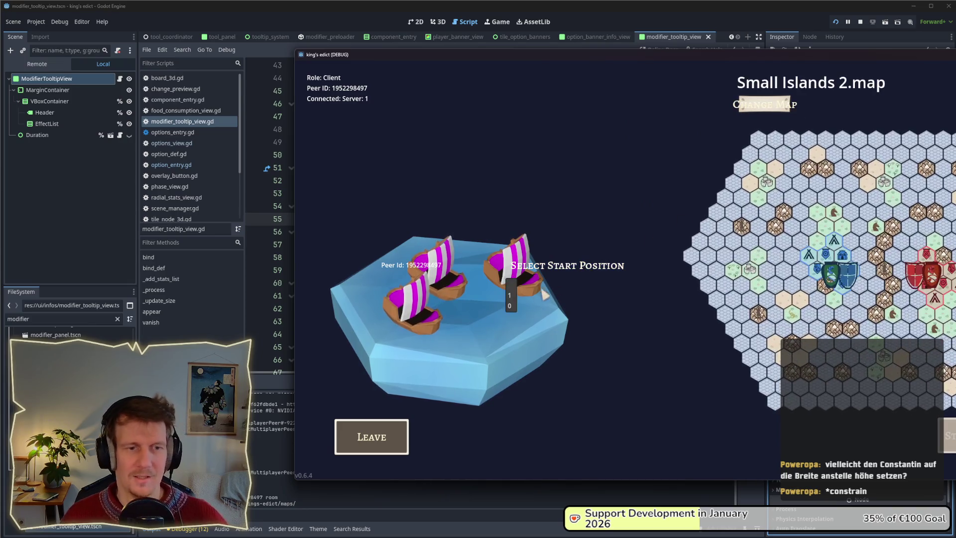
{"action": "left_click", "coordinate": [949, 436]}
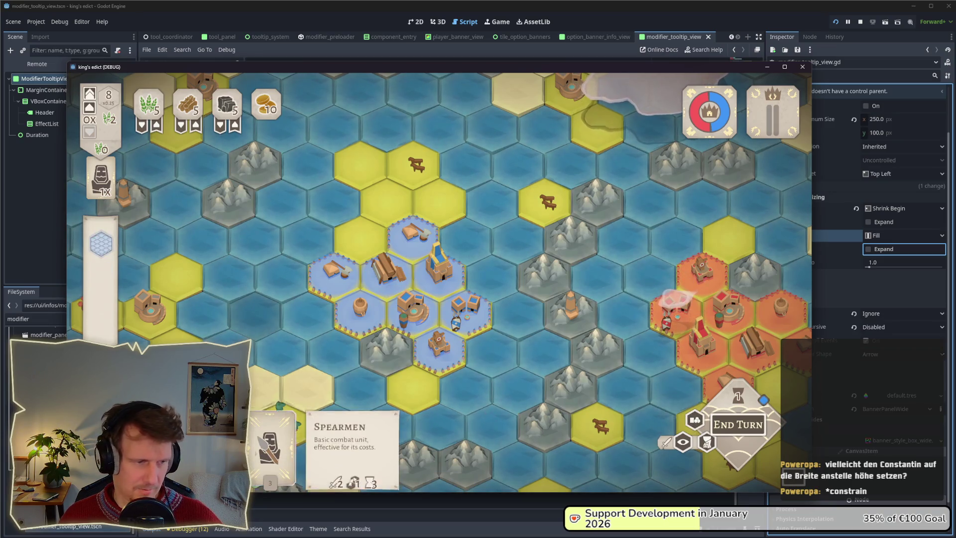
{"action": "left_click", "coordinate": [438, 272]}
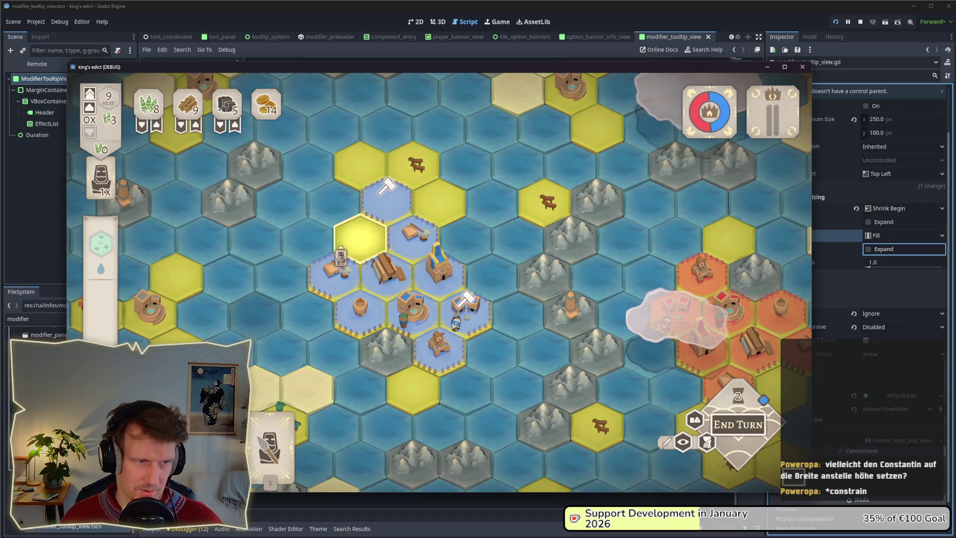
{"action": "left_click", "coordinate": [368, 219]}
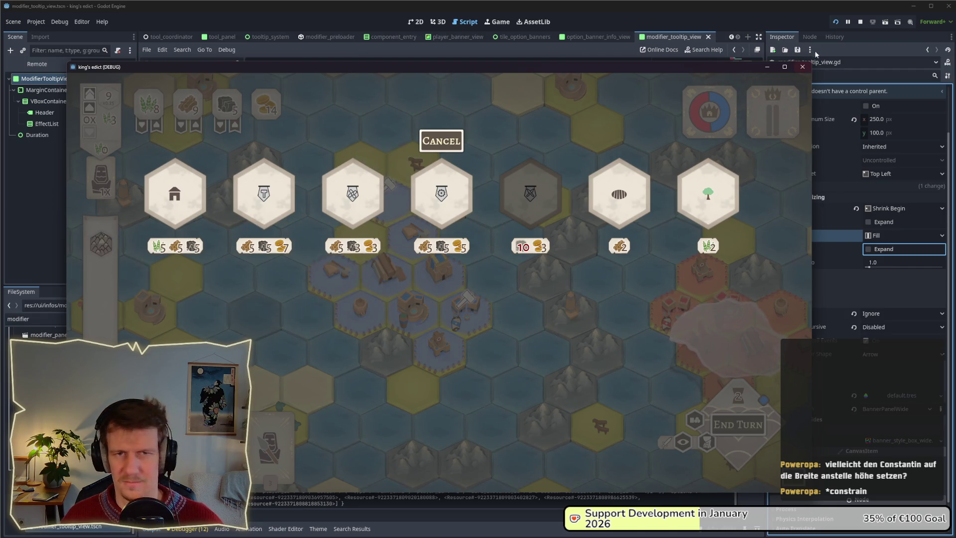
{"action": "left_click", "coordinate": [860, 23]}
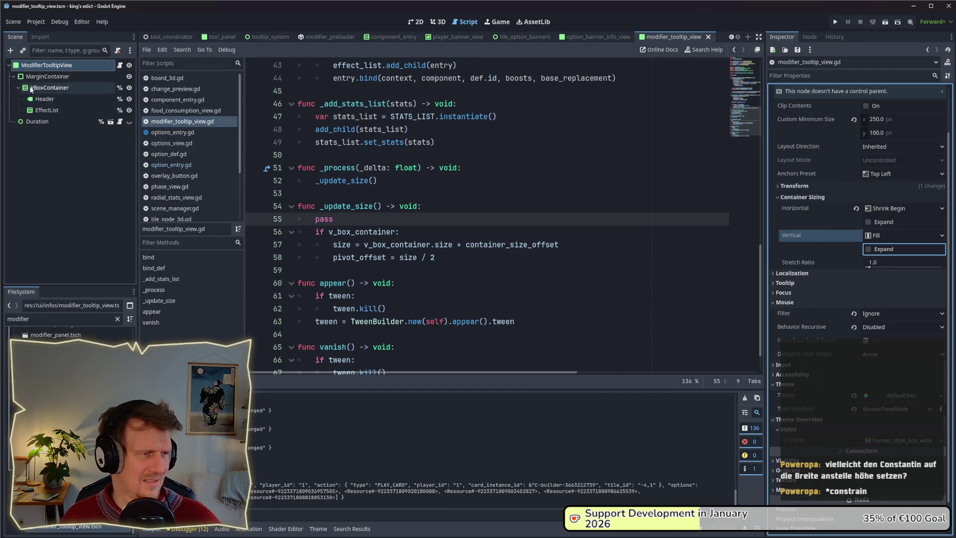
- Change the tooltip's container_size_offset to Vector2(20,200) and run the game
{"action": "left_click", "coordinate": [42, 65]}
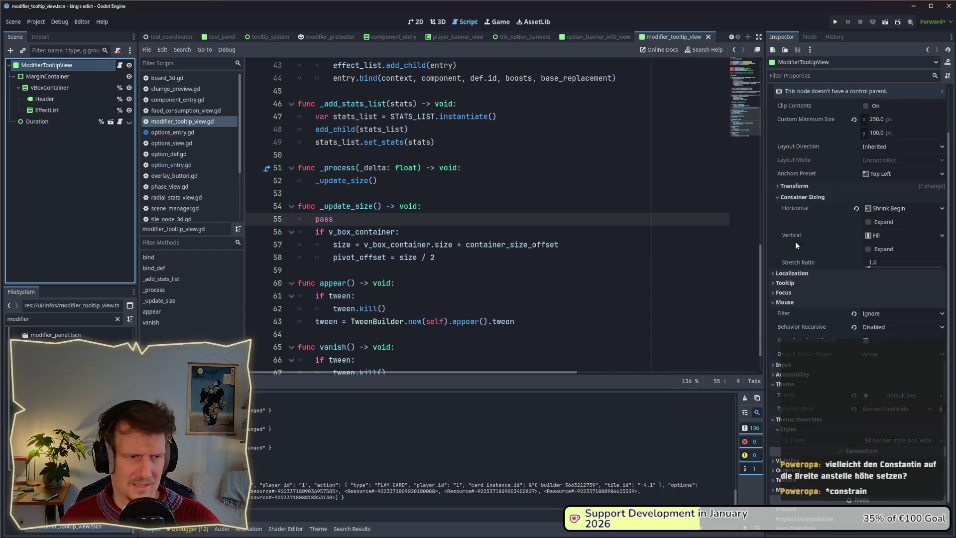
{"action": "scroll", "coordinate": [357, 222], "scroll_direction": "up", "scroll_amount": 2}
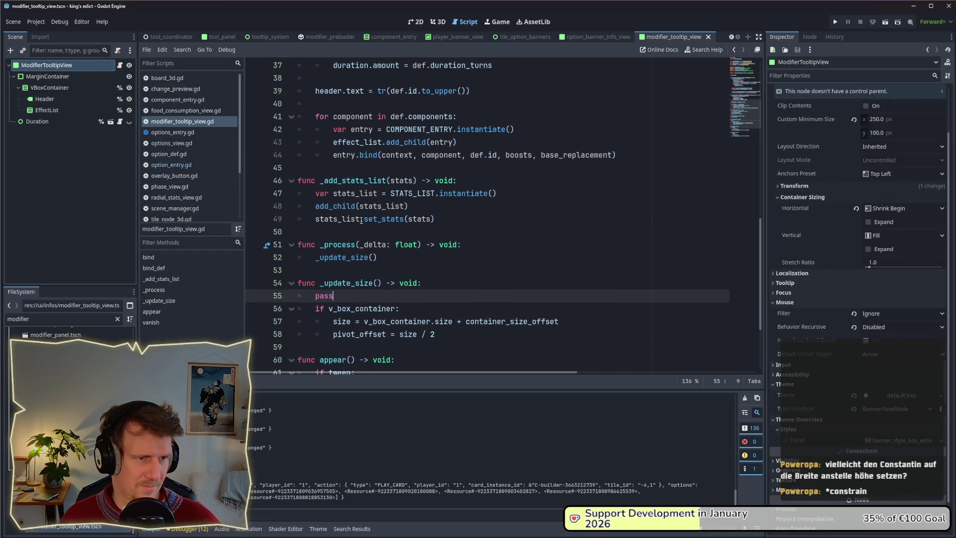
{"action": "scroll", "coordinate": [369, 268], "scroll_direction": "down", "scroll_amount": 1}
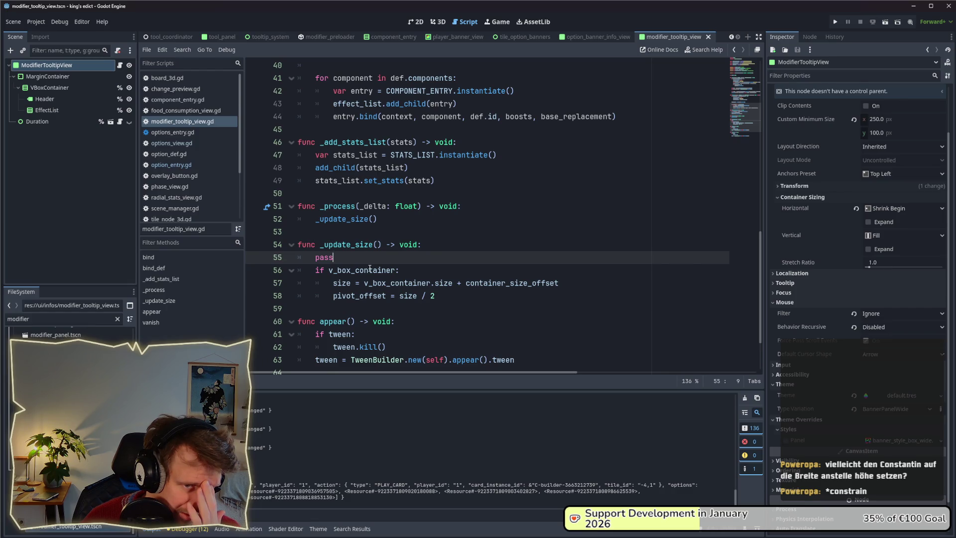
{"action": "scroll", "coordinate": [370, 268], "scroll_direction": "up", "scroll_amount": 13}
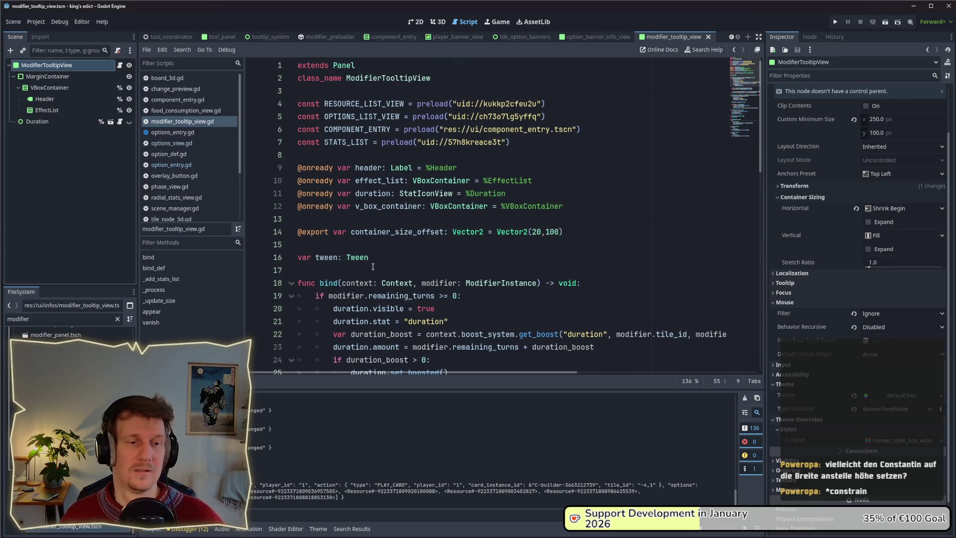
{"action": "left_click", "coordinate": [546, 232]}
{"action": "type", "text": "2"}
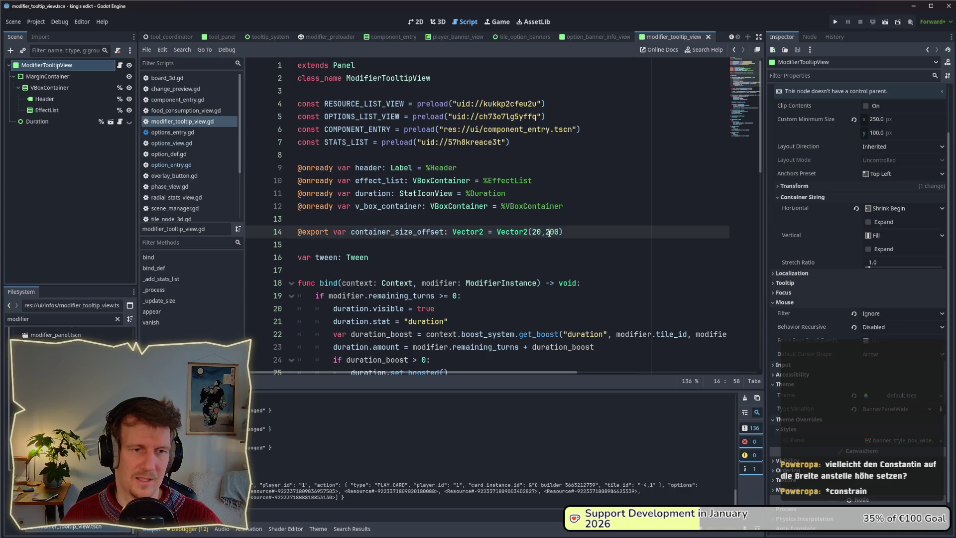
{"action": "left_click", "coordinate": [835, 21]}
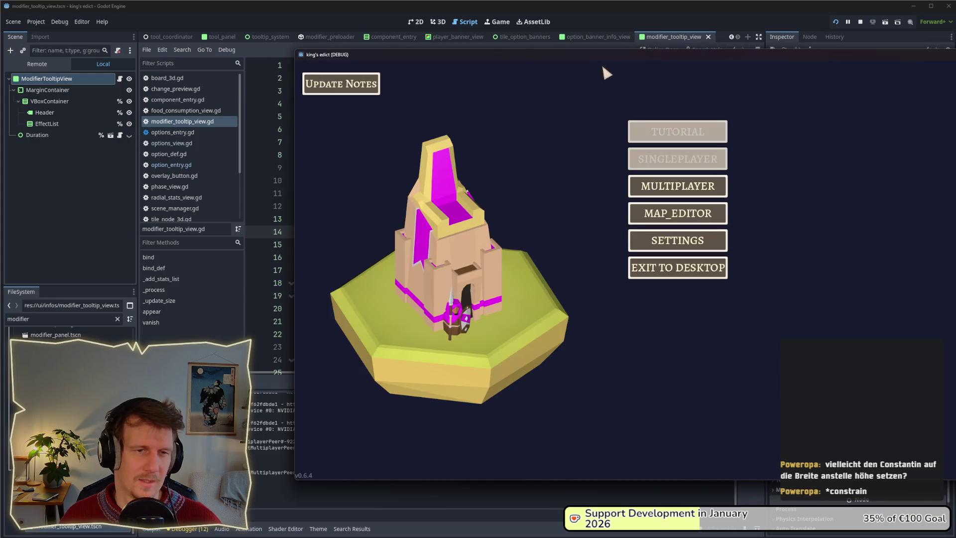
- Start a multiplayer game on stone_island.map, play the Builder card to check the Saw_Mill tooltip, then stop
{"action": "left_click_drag", "start_coordinate": [602, 64], "coordinate": [463, 70]}
{"action": "left_click", "coordinate": [538, 194]}
{"action": "left_click", "coordinate": [621, 199]}
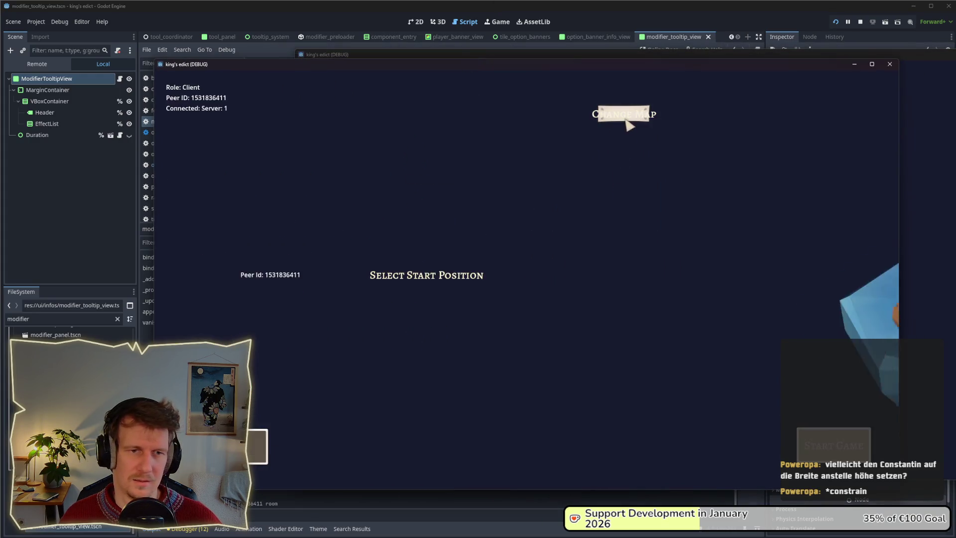
{"action": "left_click", "coordinate": [628, 120]}
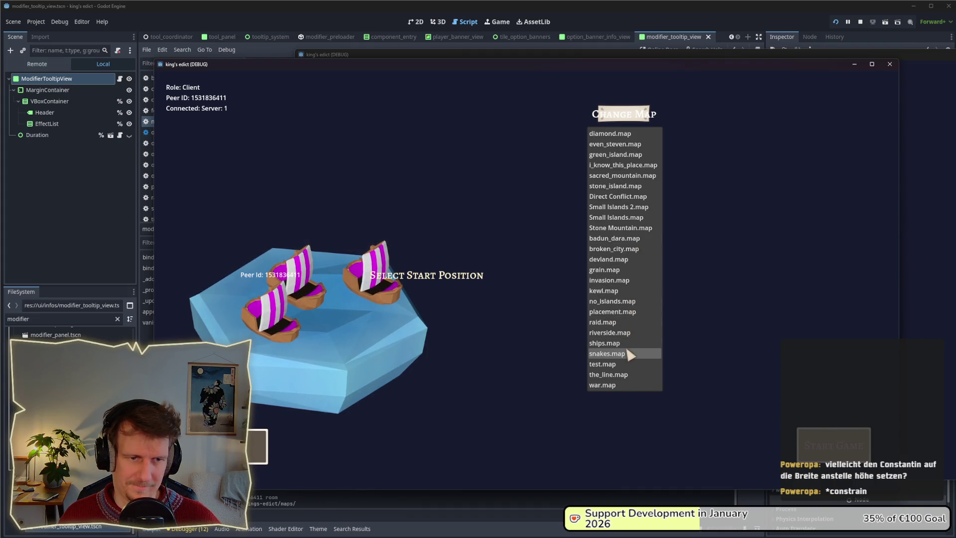
{"action": "left_click", "coordinate": [626, 187]}
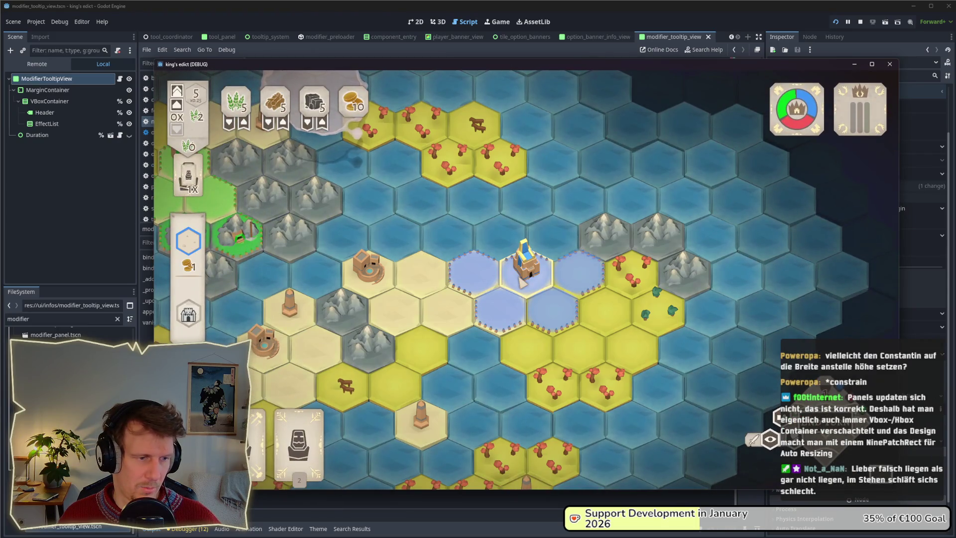
{"action": "mouse_move", "coordinate": [349, 444]}
{"action": "left_mouse_down"}
{"action": "mouse_move", "coordinate": [363, 389]}
{"action": "mouse_move", "coordinate": [563, 329]}
{"action": "left_mouse_up"}
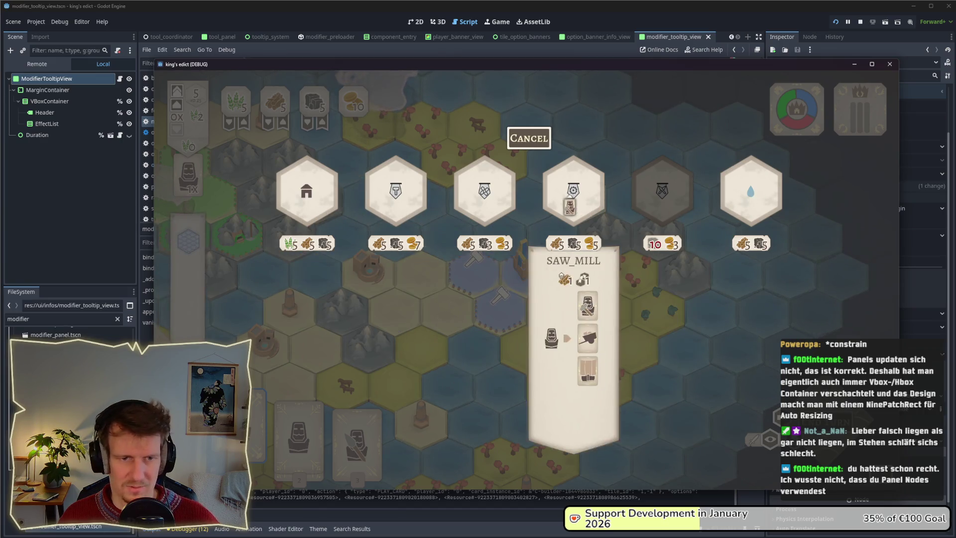
{"action": "left_click", "coordinate": [862, 22]}
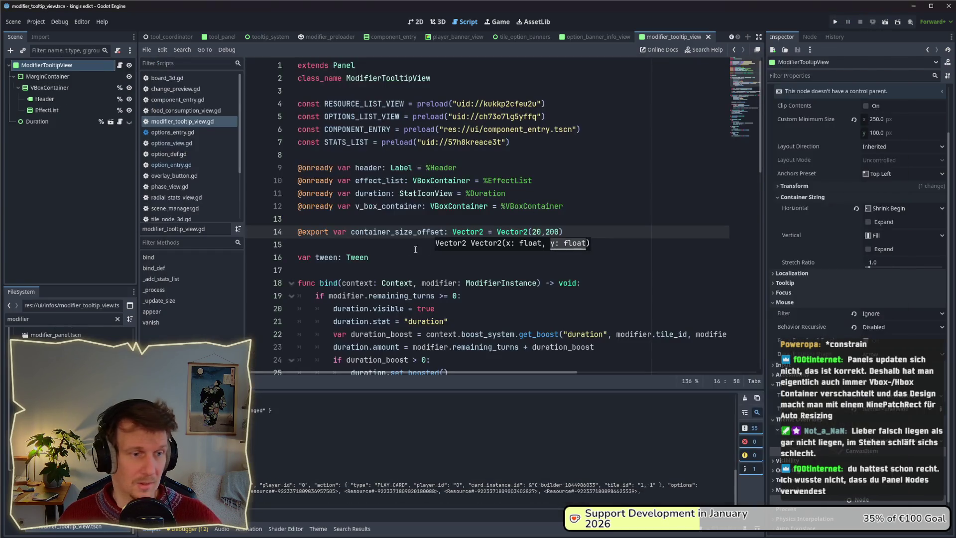
- Search all project files for container_size_offset
{"action": "left_click", "coordinate": [369, 234]}
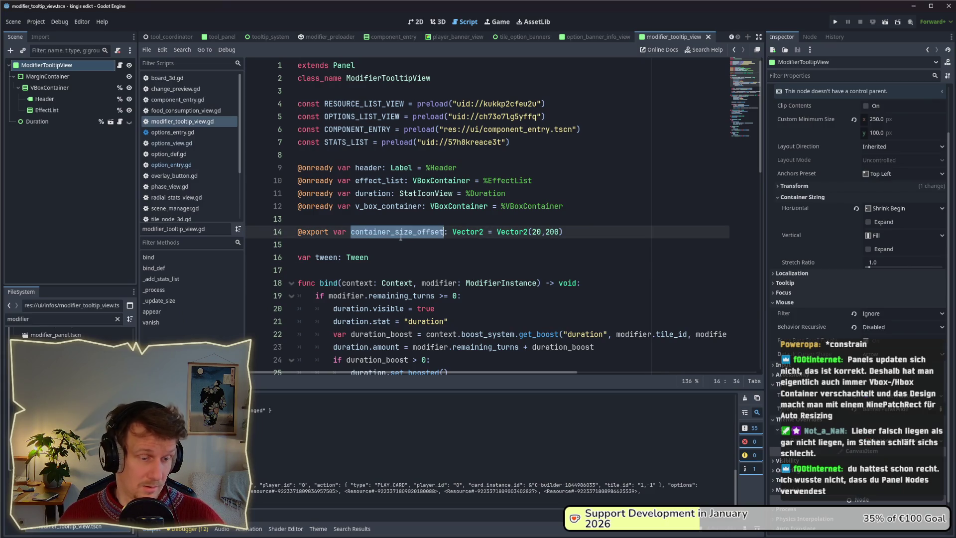
{"action": "key", "text": "ctrl+shift+f"}
{"action": "left_click", "coordinate": [673, 316]}
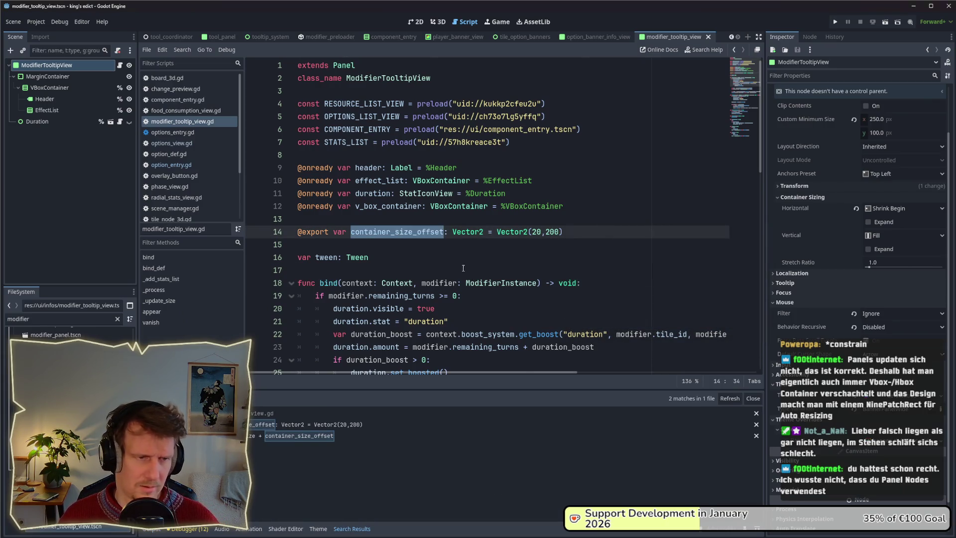
{"action": "scroll", "coordinate": [463, 268], "scroll_direction": "down", "scroll_amount": 15}
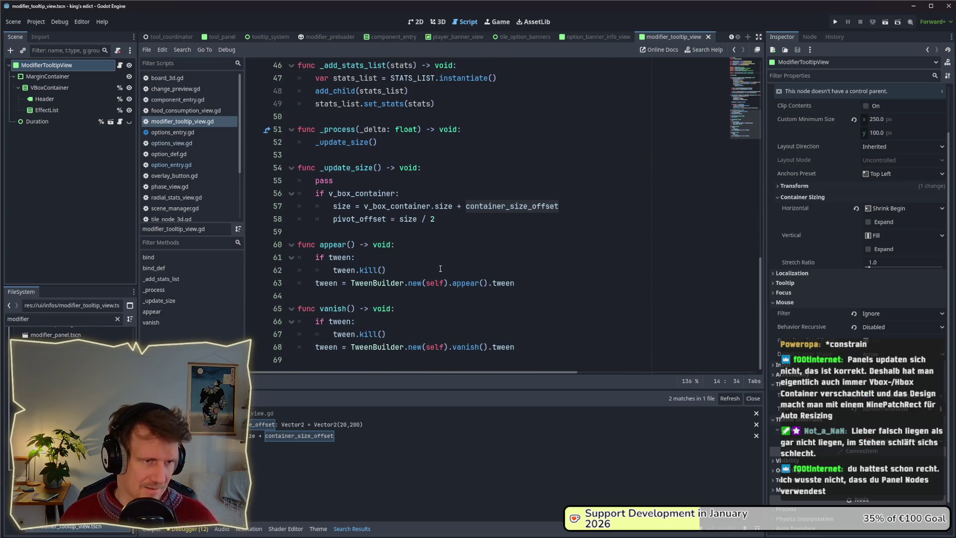
{"action": "scroll", "coordinate": [440, 268], "scroll_direction": "up", "scroll_amount": 14}
{"action": "scroll", "coordinate": [389, 258], "scroll_direction": "down", "scroll_amount": 7}
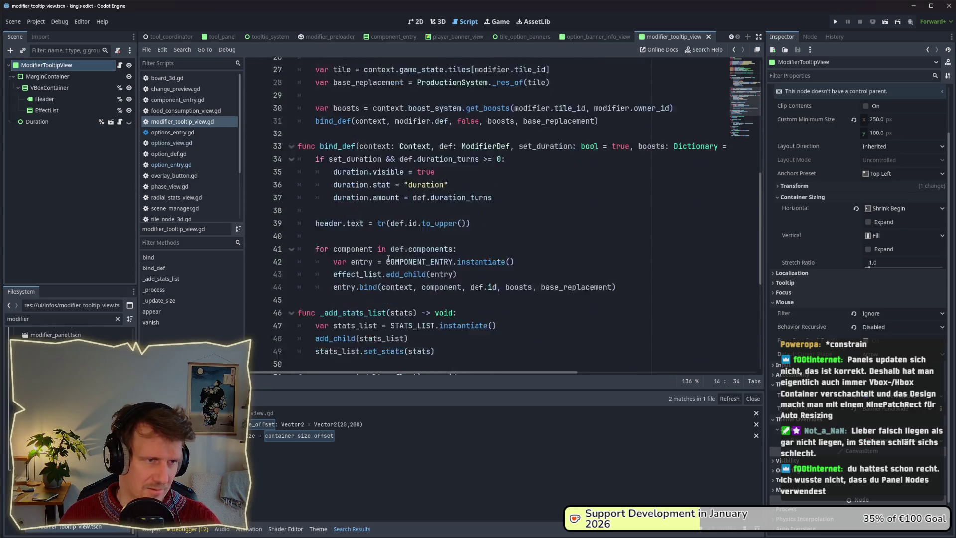
{"action": "scroll", "coordinate": [389, 258], "scroll_direction": "down", "scroll_amount": 6}
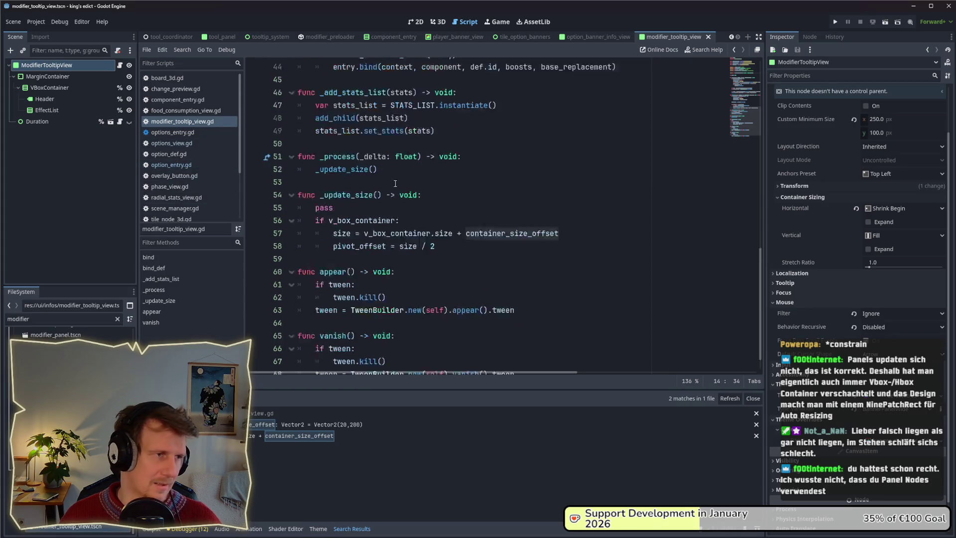
- Replace pass with return at the start of _update_size and run the game
{"action": "double_click", "coordinate": [342, 219]}
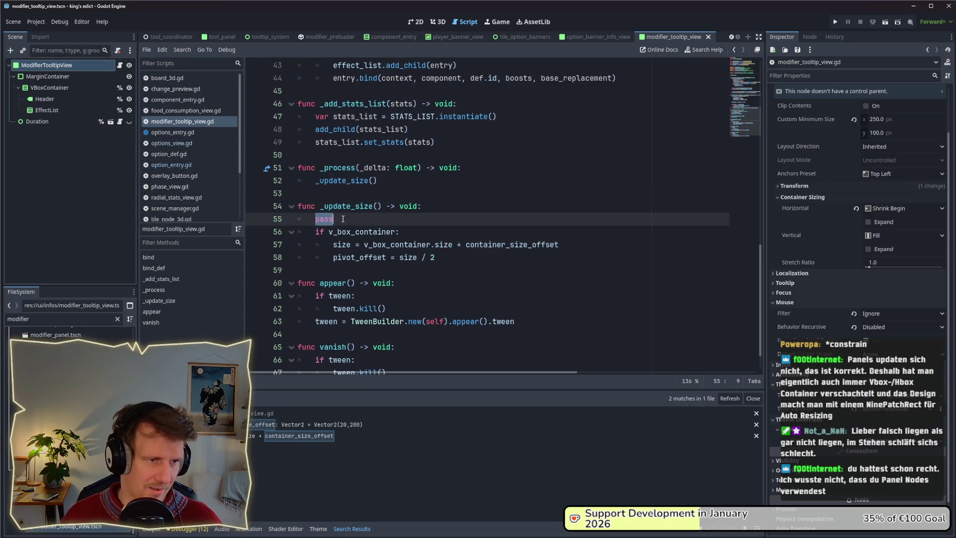
{"action": "type", "text": "return"}
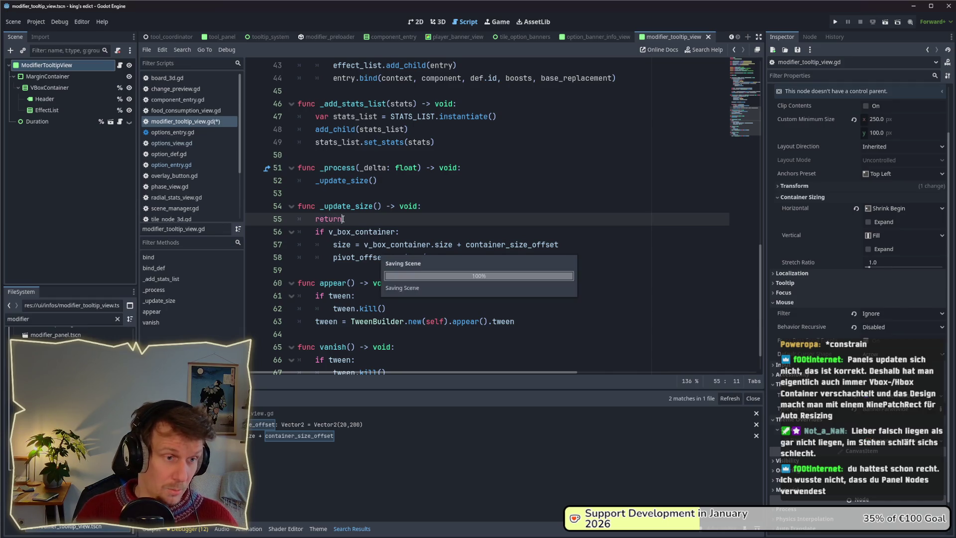
{"action": "scroll", "coordinate": [348, 220], "scroll_direction": "up", "scroll_amount": 1}
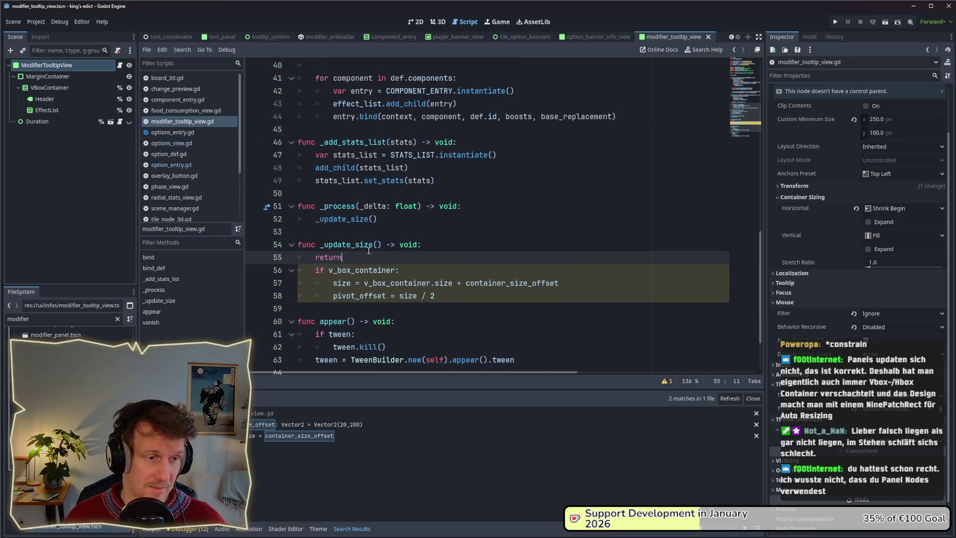
{"action": "left_click", "coordinate": [834, 23]}
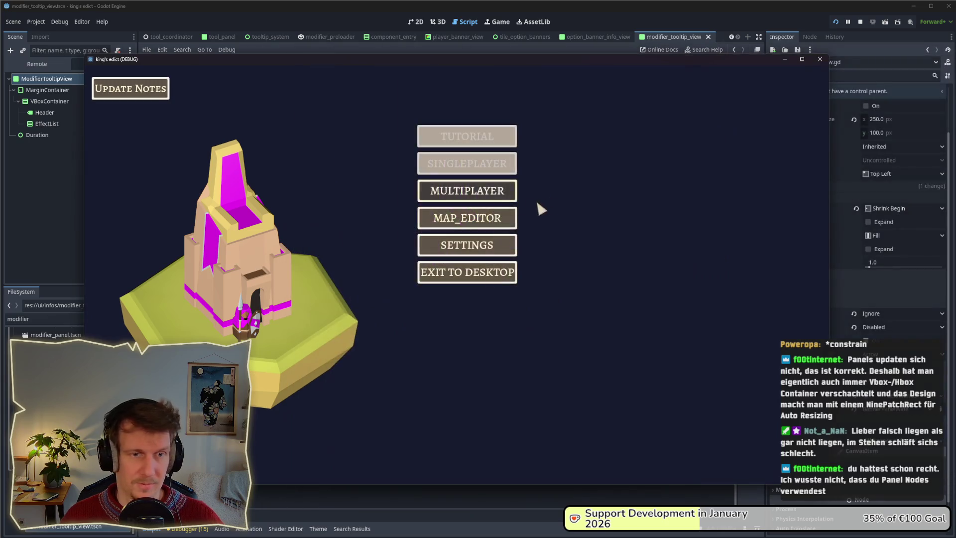
- Play a stone_island.map multiplayer match, then close it and enable the tooltip's Vertical Expand
{"action": "left_click", "coordinate": [481, 186]}
{"action": "left_click", "coordinate": [538, 190]}
{"action": "left_click", "coordinate": [553, 109]}
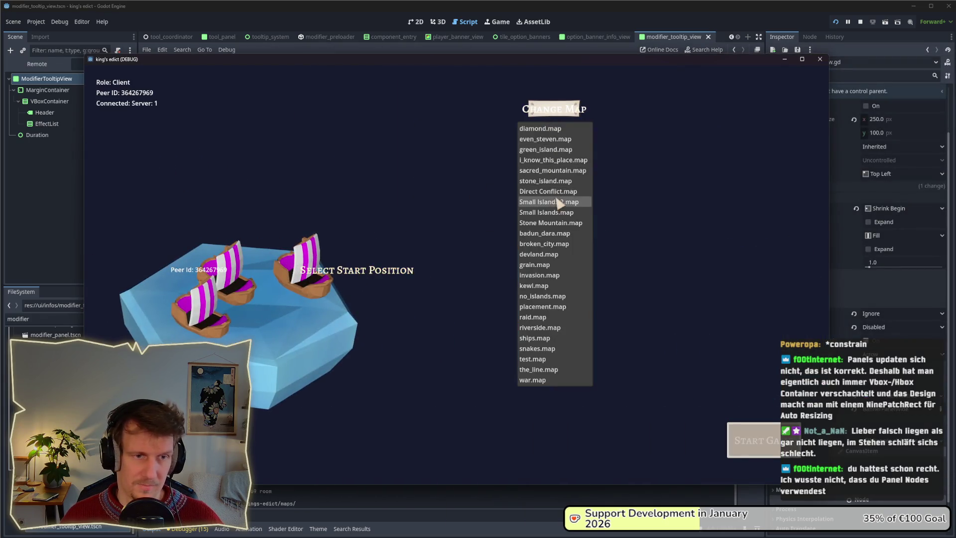
{"action": "left_click", "coordinate": [548, 181]}
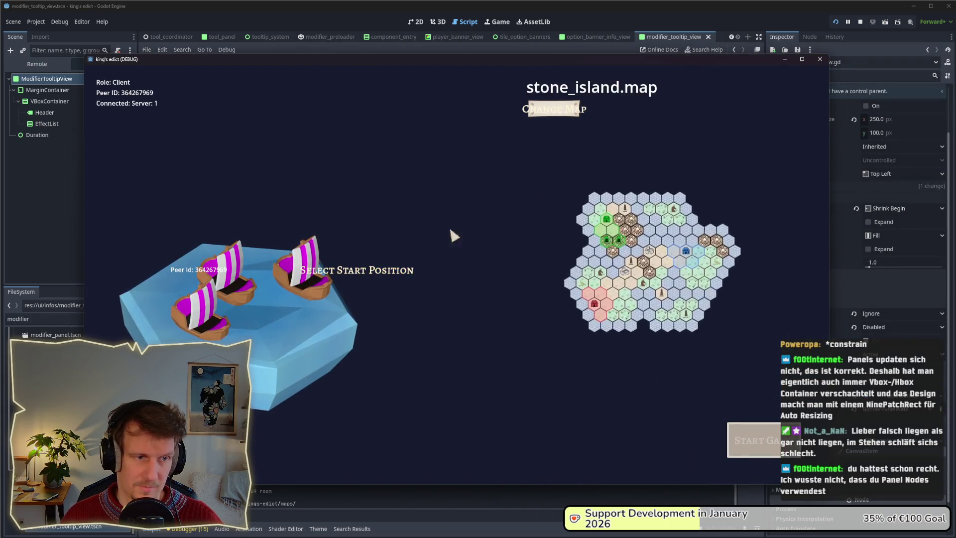
{"action": "left_click", "coordinate": [306, 302]}
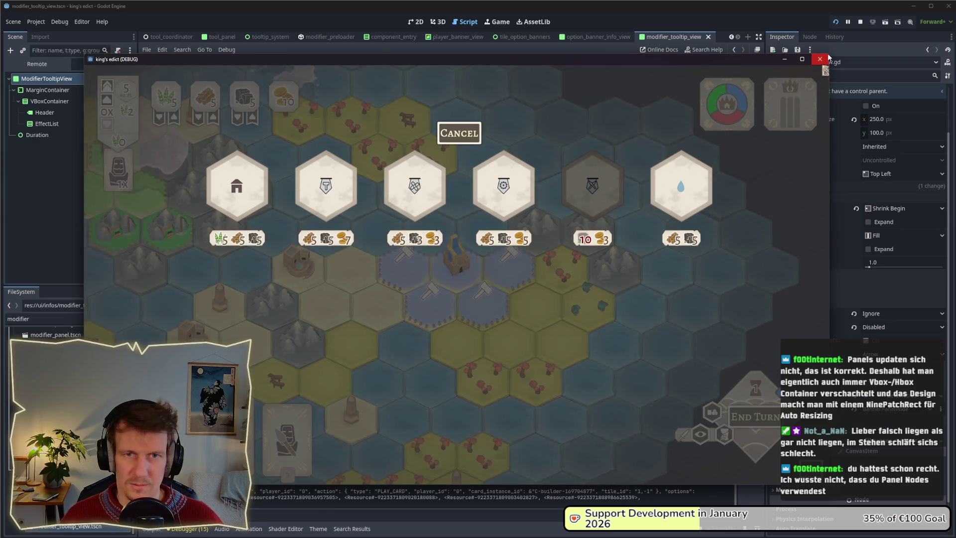
{"action": "left_click", "coordinate": [861, 22]}
{"action": "left_click", "coordinate": [868, 249]}
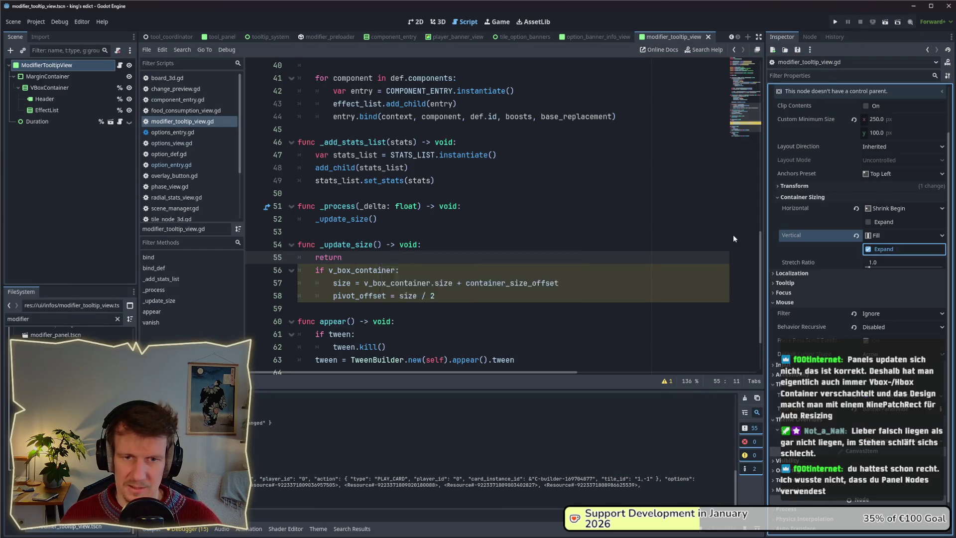
- Relaunch, start a stone_island.map match, play the builder card to check building tooltips, then close
{"action": "left_click", "coordinate": [835, 22]}
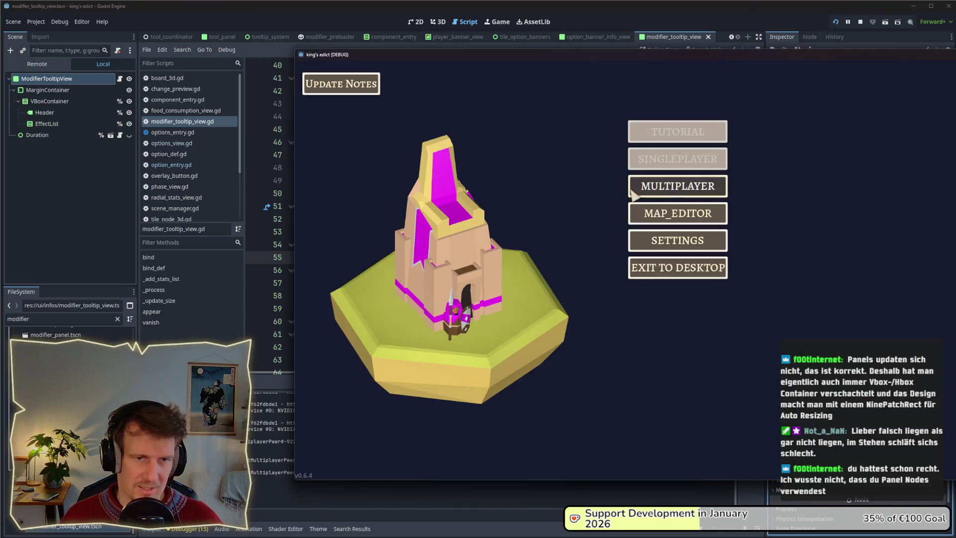
{"action": "left_click", "coordinate": [677, 187]}
{"action": "left_click", "coordinate": [764, 104]}
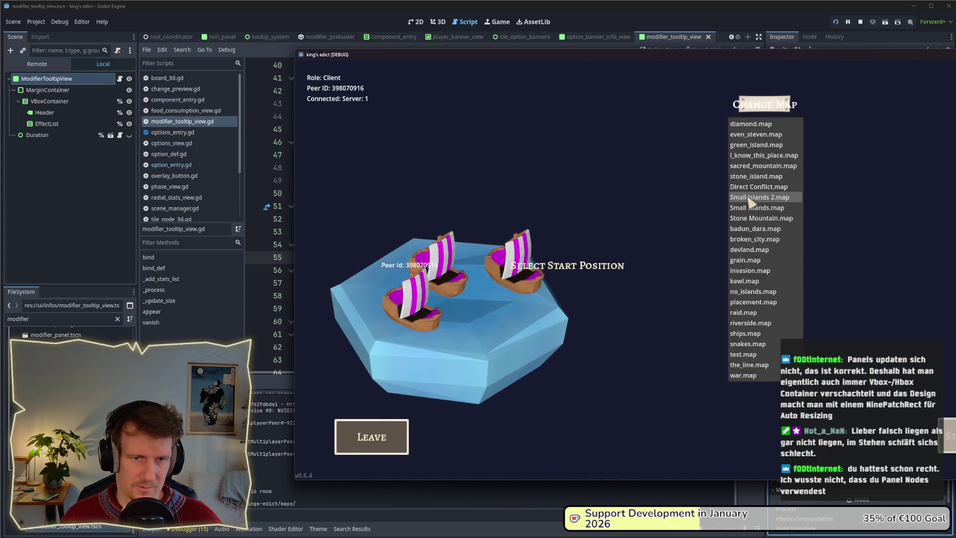
{"action": "left_click", "coordinate": [759, 197]}
{"action": "left_click", "coordinate": [756, 176]}
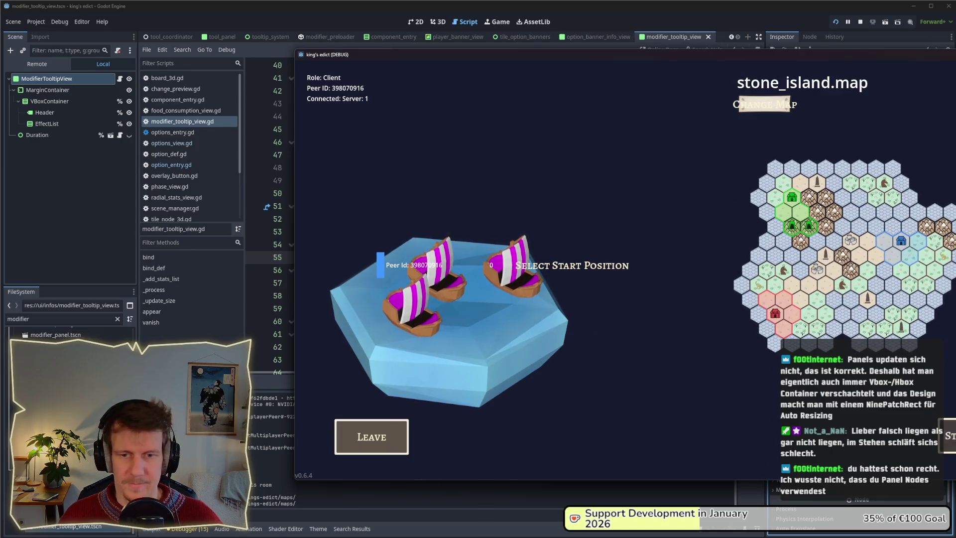
{"action": "left_click_drag", "start_coordinate": [783, 57], "coordinate": [561, 58]}
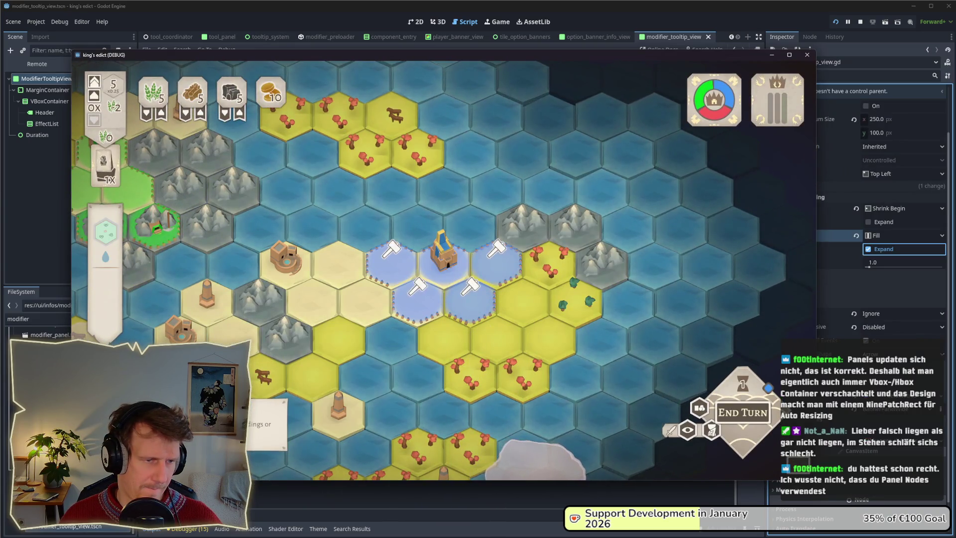
{"action": "left_click", "coordinate": [389, 249]}
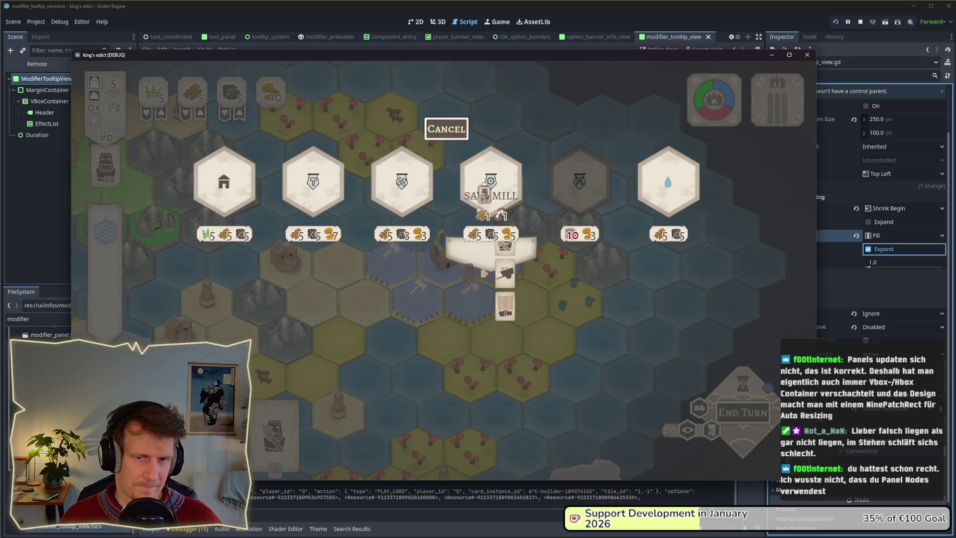
{"action": "left_click", "coordinate": [860, 21]}
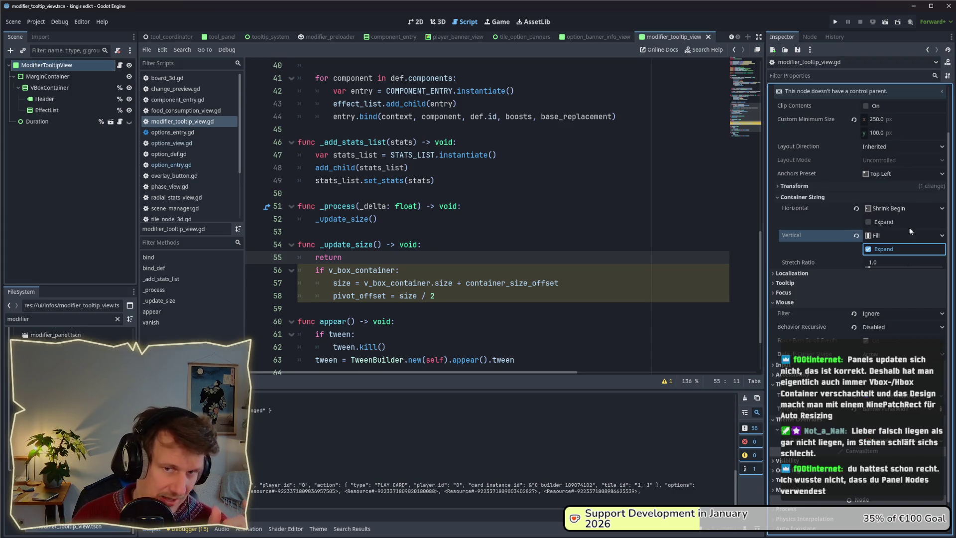
- Turn Vertical Expand off, delete the early return from _update_size, and relaunch the game
{"action": "left_click", "coordinate": [869, 249]}
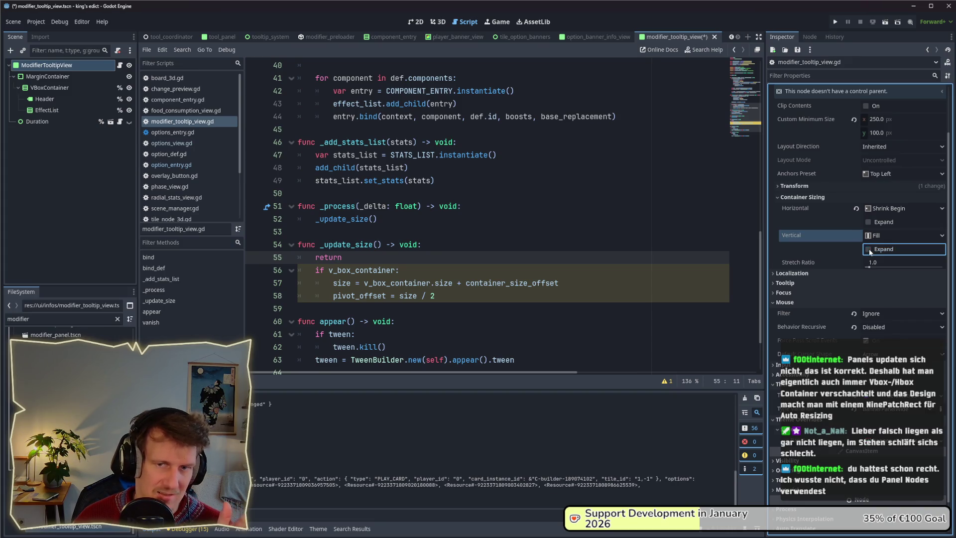
{"action": "triple_click", "coordinate": [368, 257]}
{"action": "key", "text": "BackSpace"}
{"action": "key", "text": "BackSpace"}
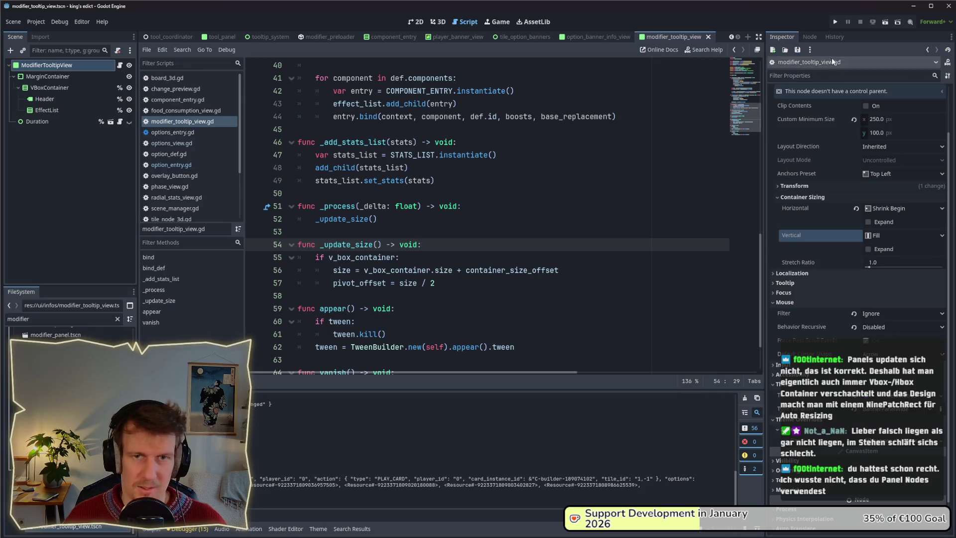
{"action": "left_click", "coordinate": [835, 21]}
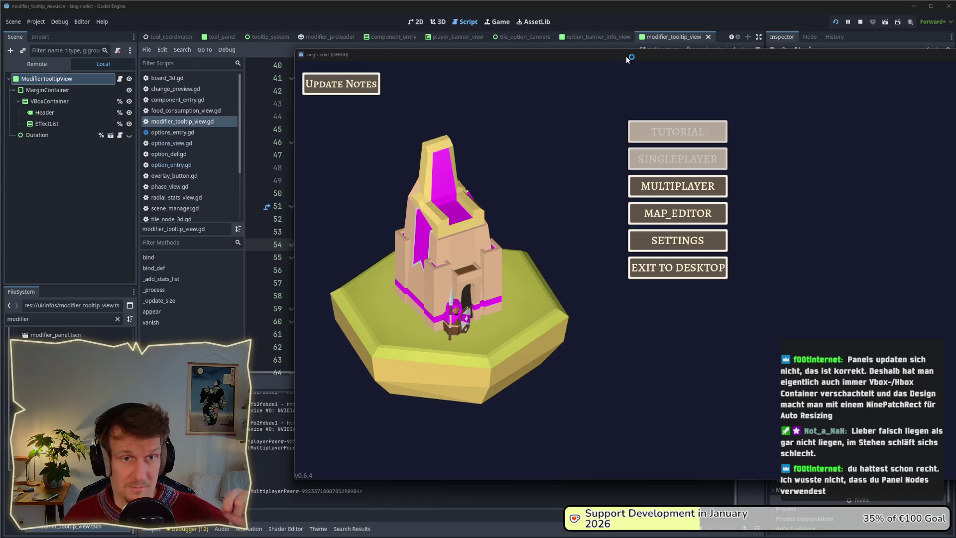
- Start a Small Islands 2.map match, place a serf, play the builder card, then close the game
{"action": "left_click_drag", "start_coordinate": [626, 57], "coordinate": [461, 57]}
{"action": "left_click", "coordinate": [512, 186]}
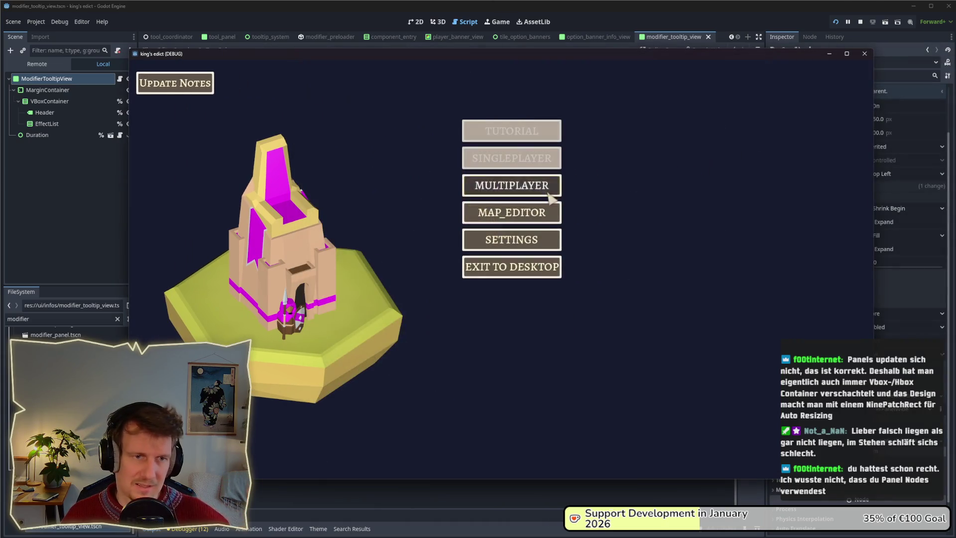
{"action": "left_click", "coordinate": [585, 187]}
{"action": "left_click", "coordinate": [610, 107]}
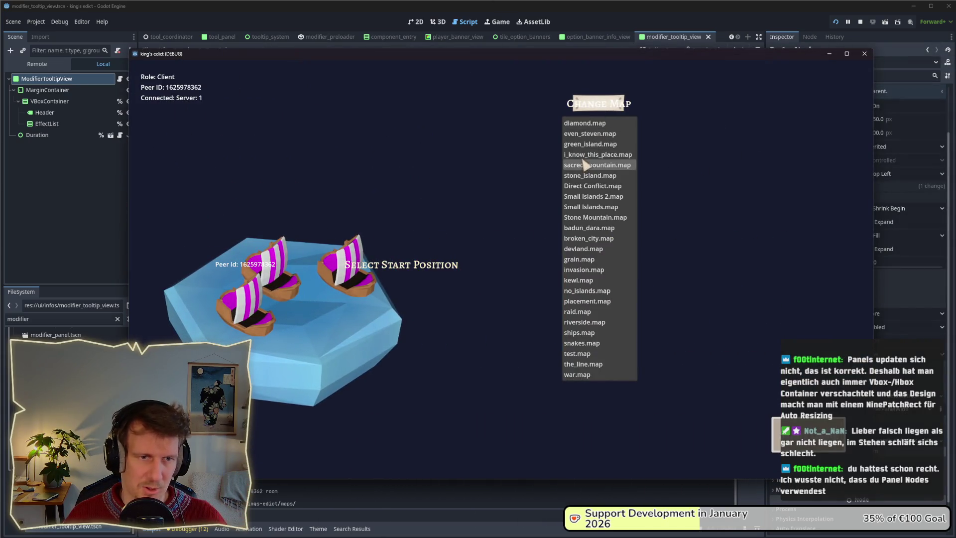
{"action": "left_click", "coordinate": [592, 197]}
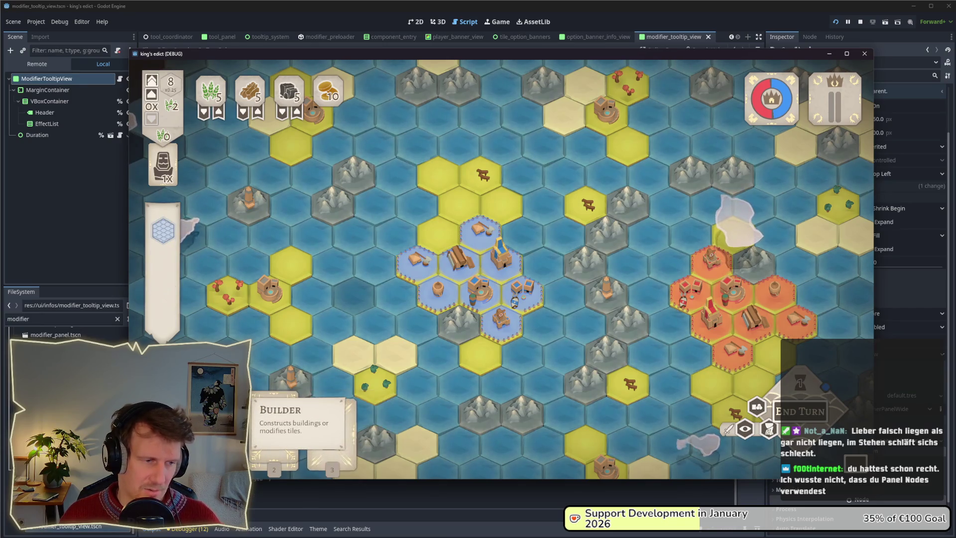
{"action": "mouse_move", "coordinate": [274, 428]}
{"action": "left_mouse_down"}
{"action": "mouse_move", "coordinate": [458, 212]}
{"action": "mouse_move", "coordinate": [455, 201]}
{"action": "left_mouse_up"}
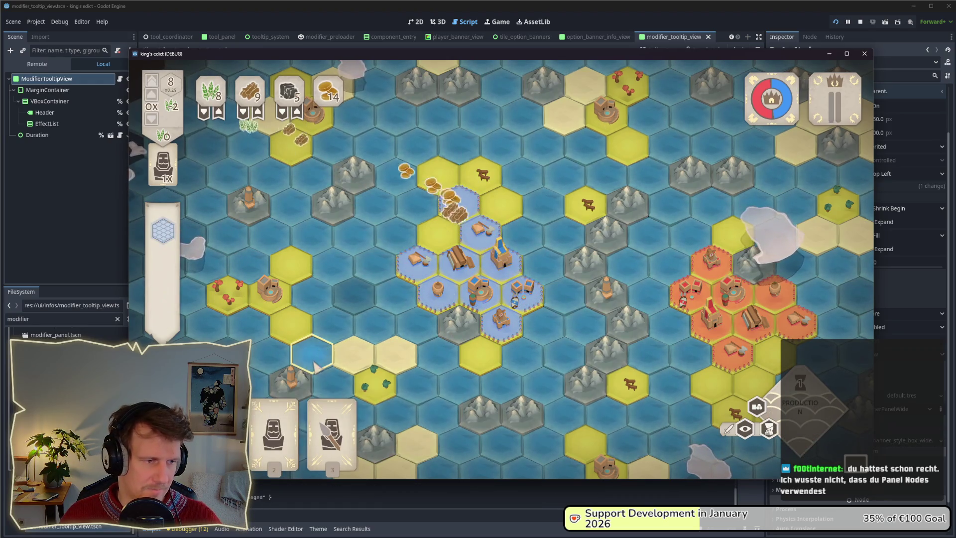
{"action": "left_click", "coordinate": [449, 215]}
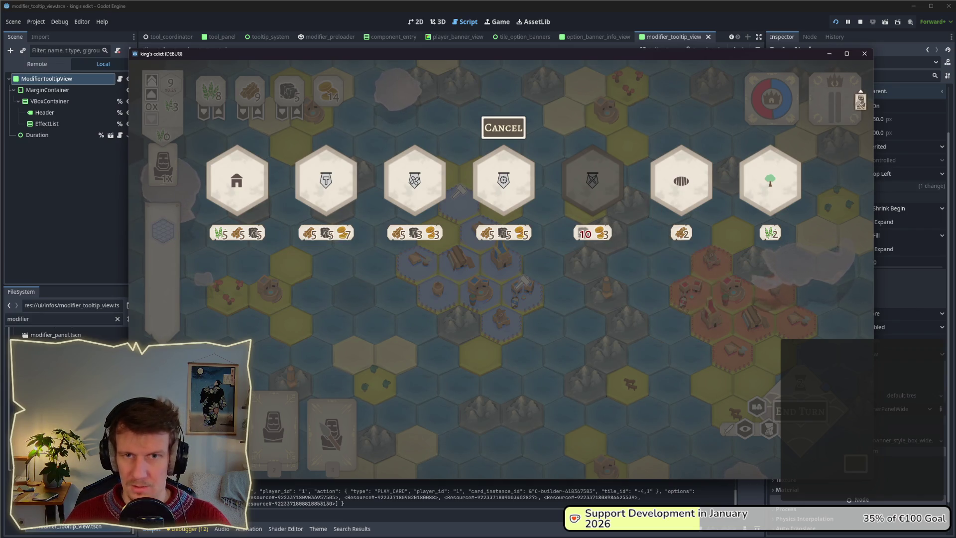
{"action": "left_click", "coordinate": [864, 54]}
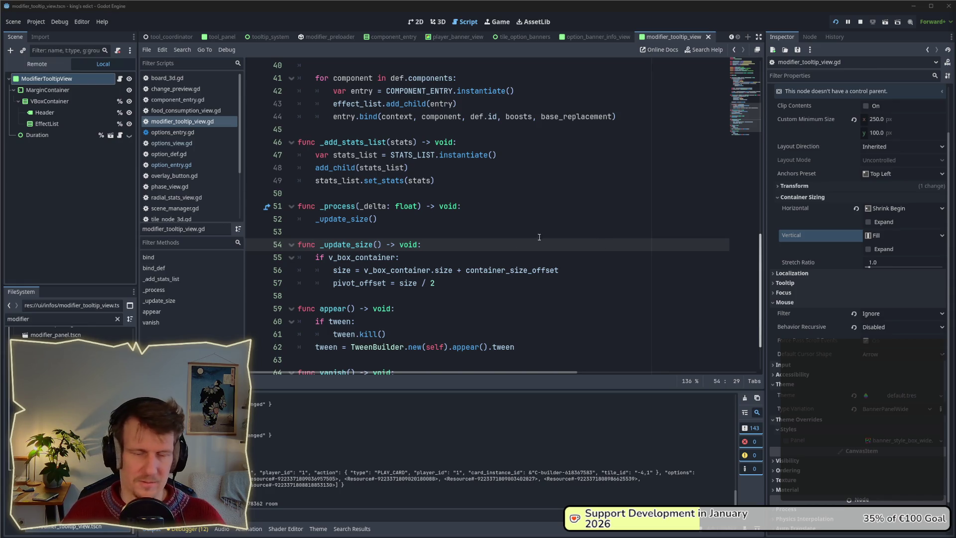
- Refocus the script editor at line 55, then switch to the Affinity Designer 2 window
{"action": "left_click", "coordinate": [451, 239]}
{"action": "left_click", "coordinate": [440, 255]}
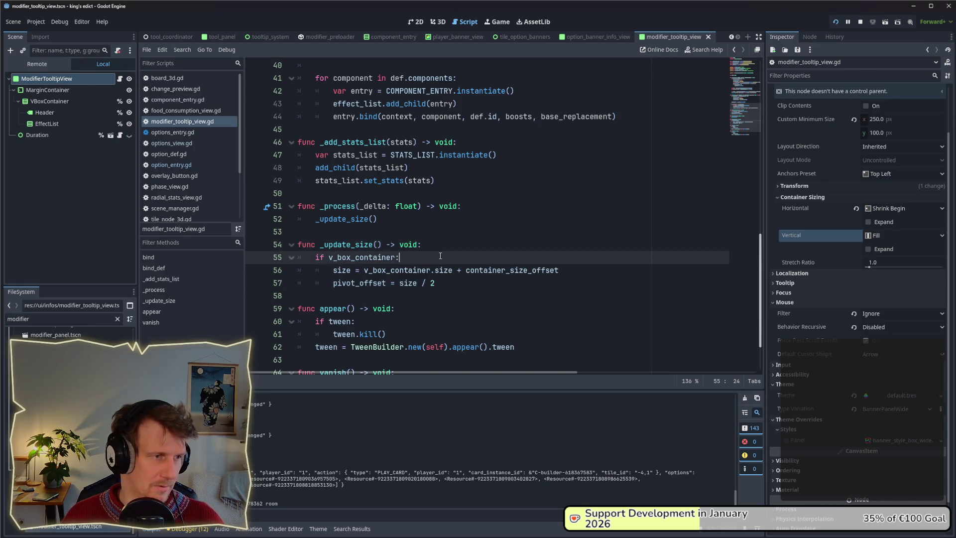
{"action": "key", "text": "alt+Tab"}
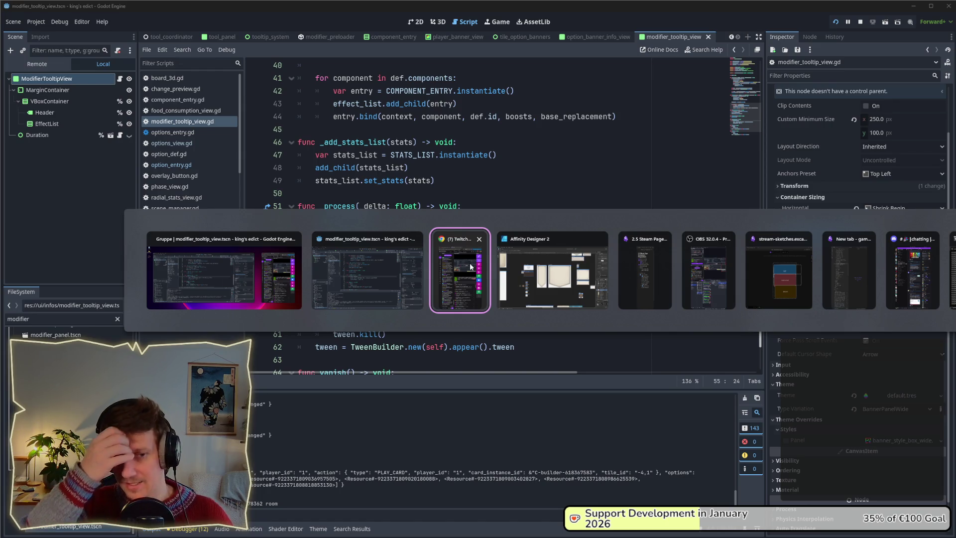
{"action": "key", "text": "Tab"}
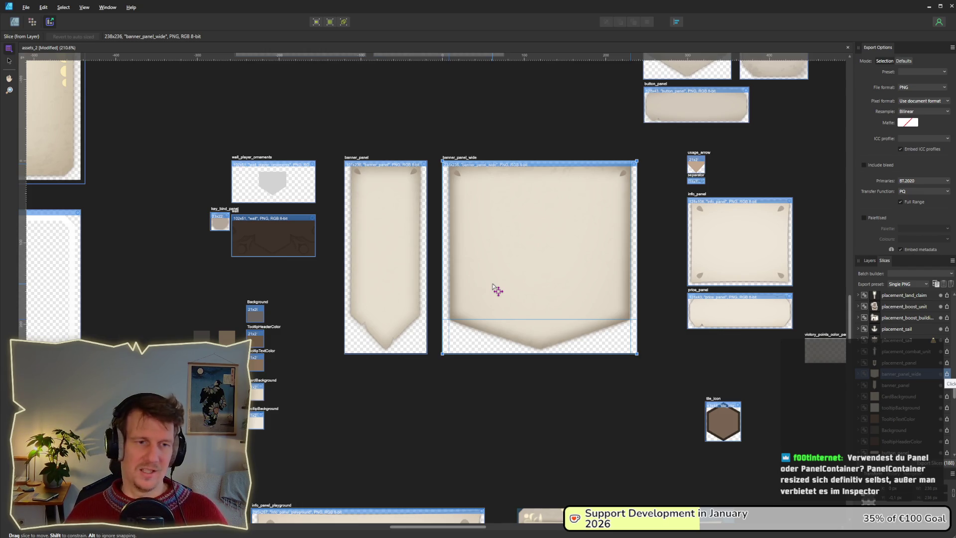
- After viewing the banner_panel_wide slice, switch back to the Godot script editor
{"action": "key", "text": "alt+Tab"}
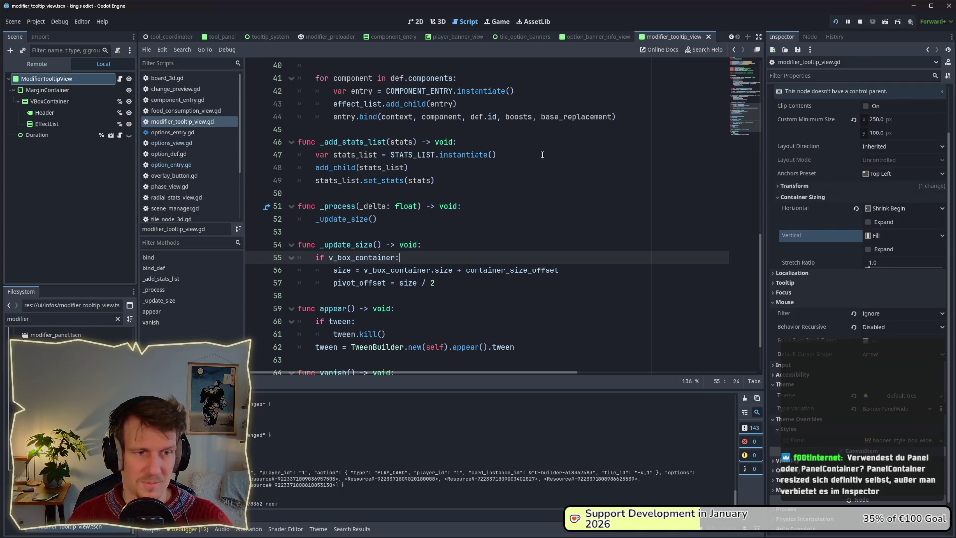
- Stop and relaunch the game, then create a multiplayer game to reach the lobby
{"action": "key", "text": "alt+Tab"}
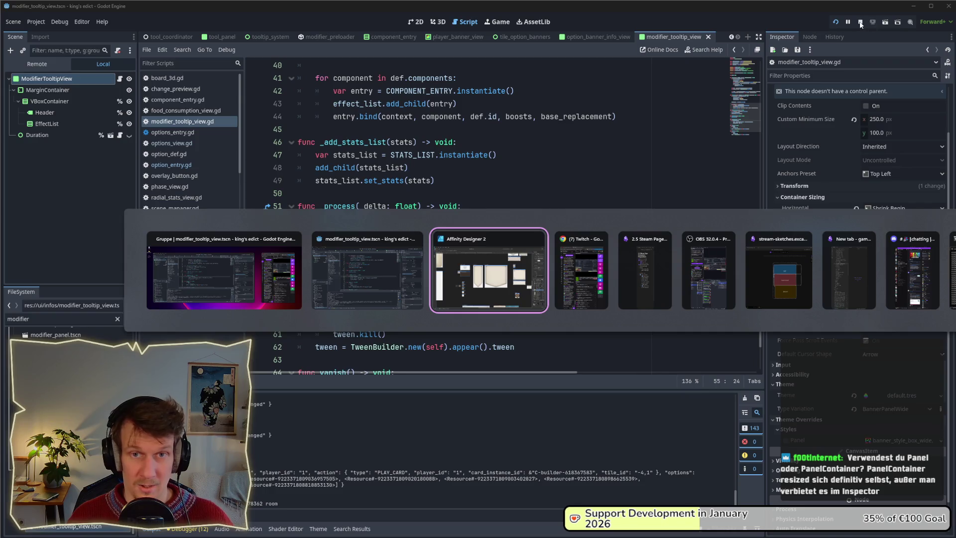
{"action": "key", "text": "Escape"}
{"action": "left_click", "coordinate": [860, 23]}
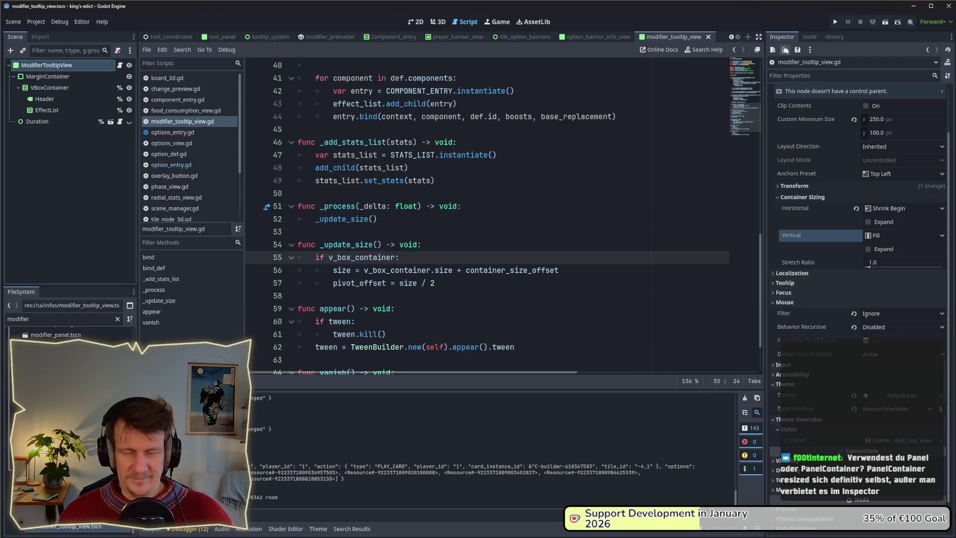
{"action": "left_click", "coordinate": [835, 21]}
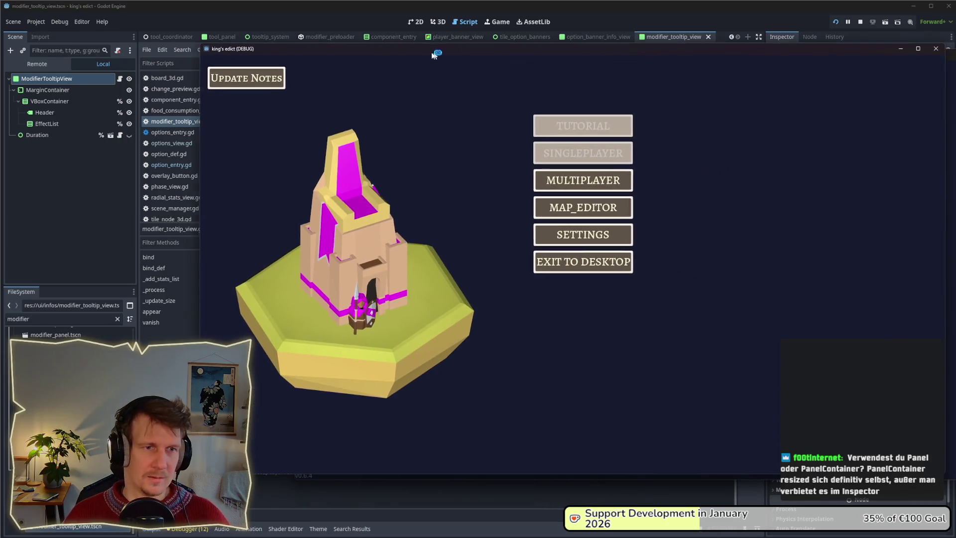
{"action": "left_click", "coordinate": [570, 180]}
{"action": "left_click", "coordinate": [643, 179]}
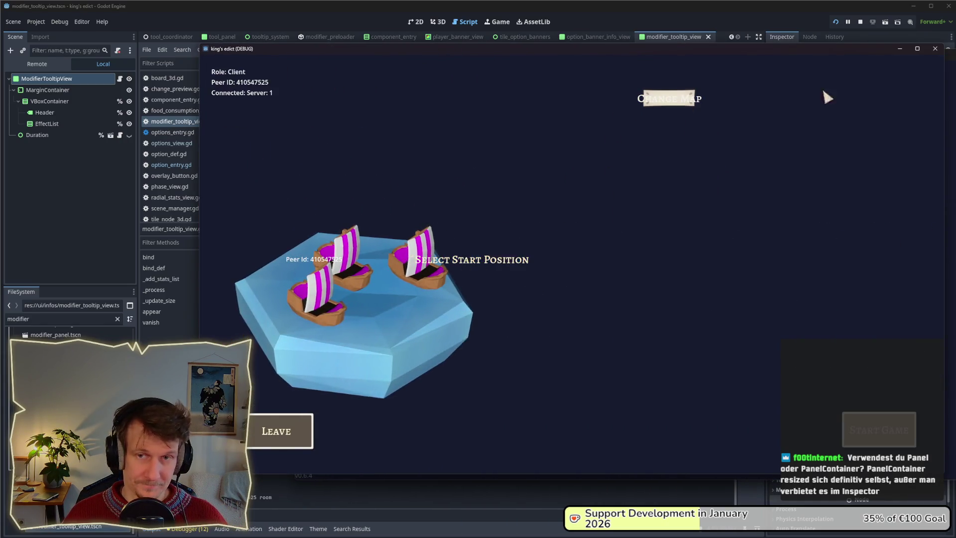
- Close the game, select EffectList, and expand its Theme Overrides in the Inspector
{"action": "left_click", "coordinate": [860, 22]}
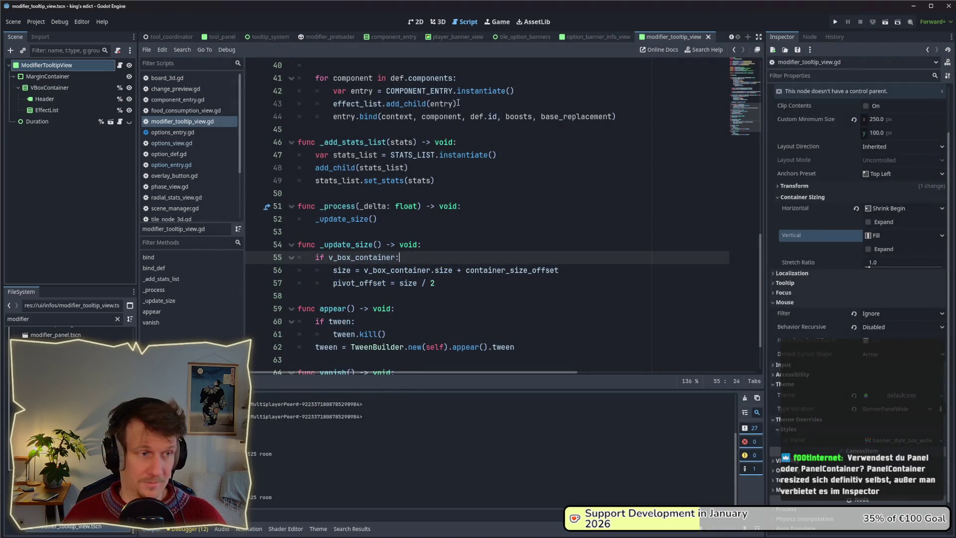
{"action": "left_click", "coordinate": [47, 110]}
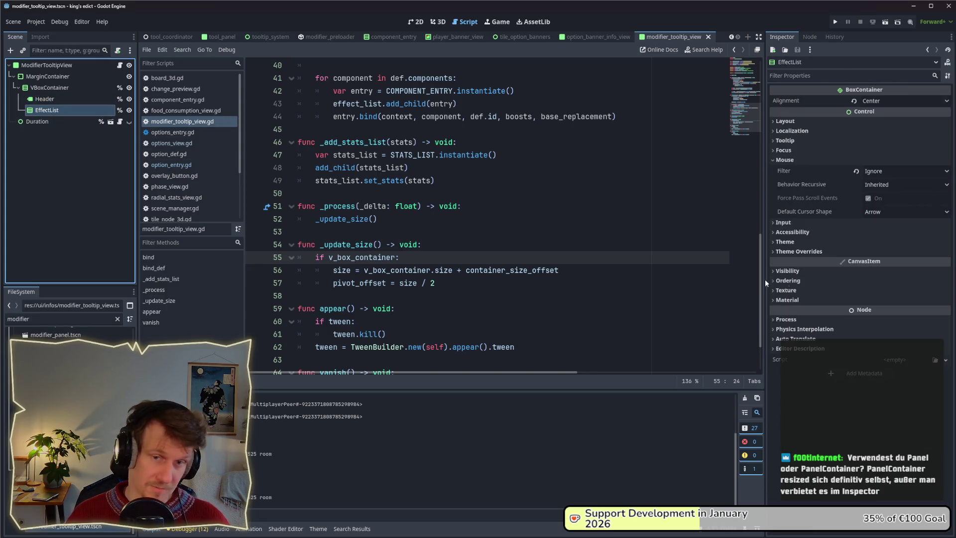
{"action": "left_click", "coordinate": [797, 251]}
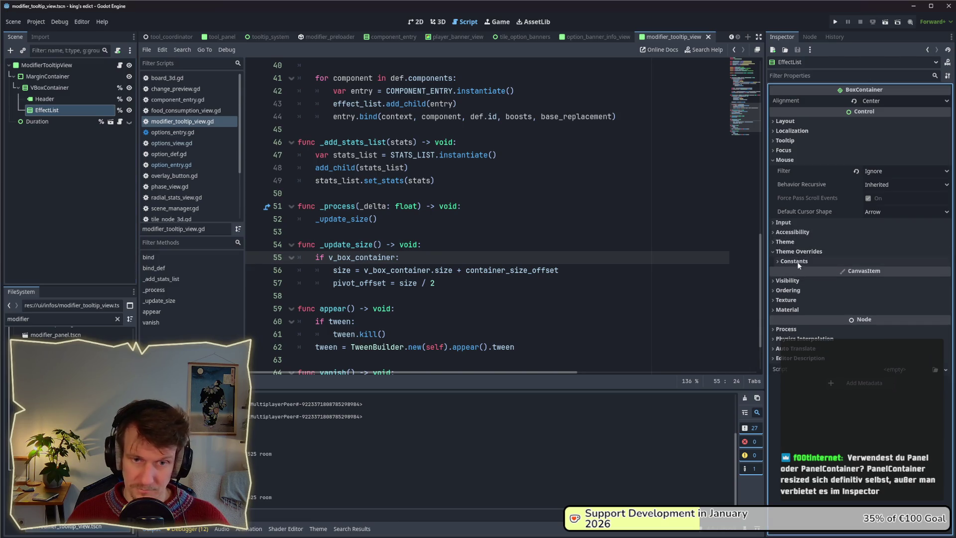
- Enable the EffectList's Separation theme constant override at 20, then run the game with F5
{"action": "left_click", "coordinate": [797, 262]}
{"action": "left_click", "coordinate": [786, 273]}
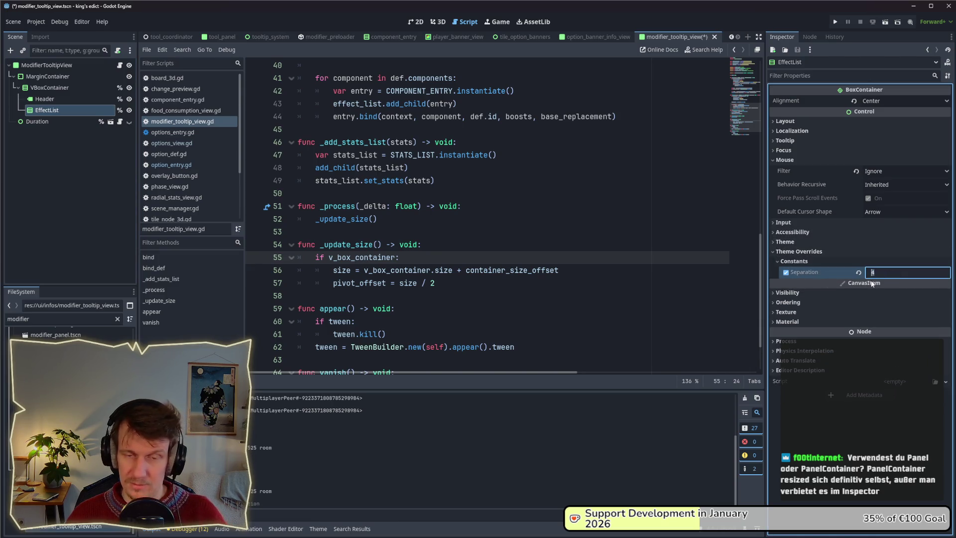
{"action": "type", "text": "160"}
{"action": "key", "text": "Return"}
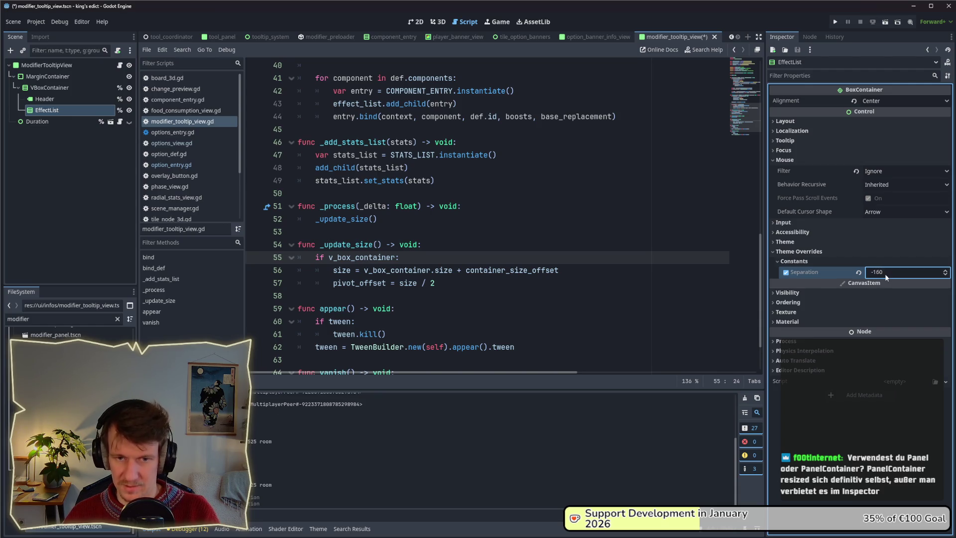
{"action": "mouse_move", "coordinate": [885, 274]}
{"action": "left_mouse_down"}
{"action": "mouse_move", "coordinate": [906, 273]}
{"action": "mouse_move", "coordinate": [881, 273]}
{"action": "left_mouse_up"}
{"action": "key", "text": "F5"}
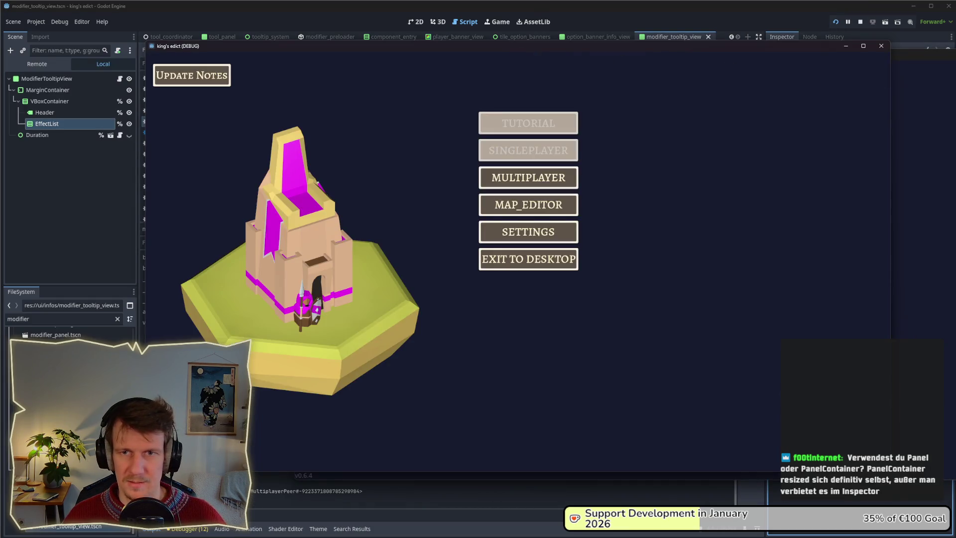
- From the lobby, switch the map to sacred_mountain.map and start the match
{"action": "left_click", "coordinate": [549, 177]}
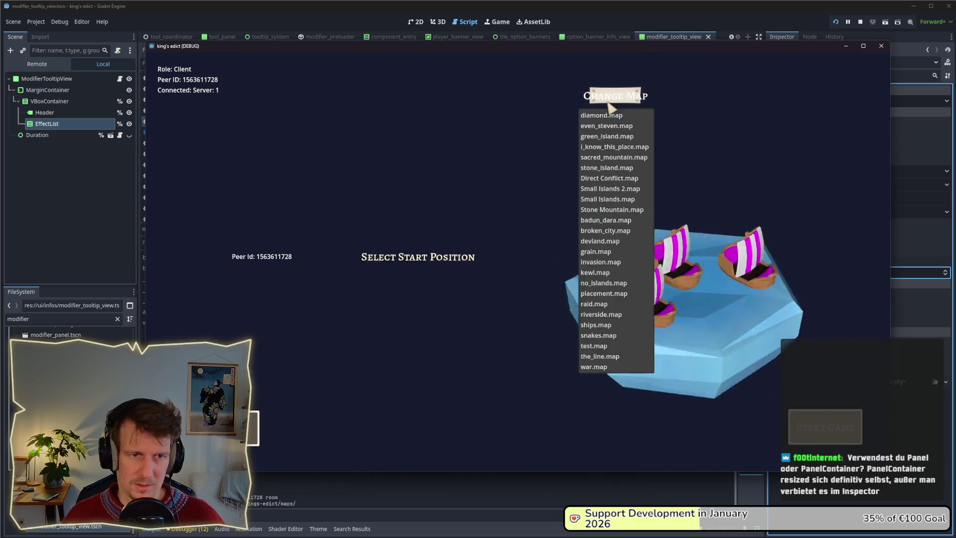
{"action": "left_click", "coordinate": [608, 189]}
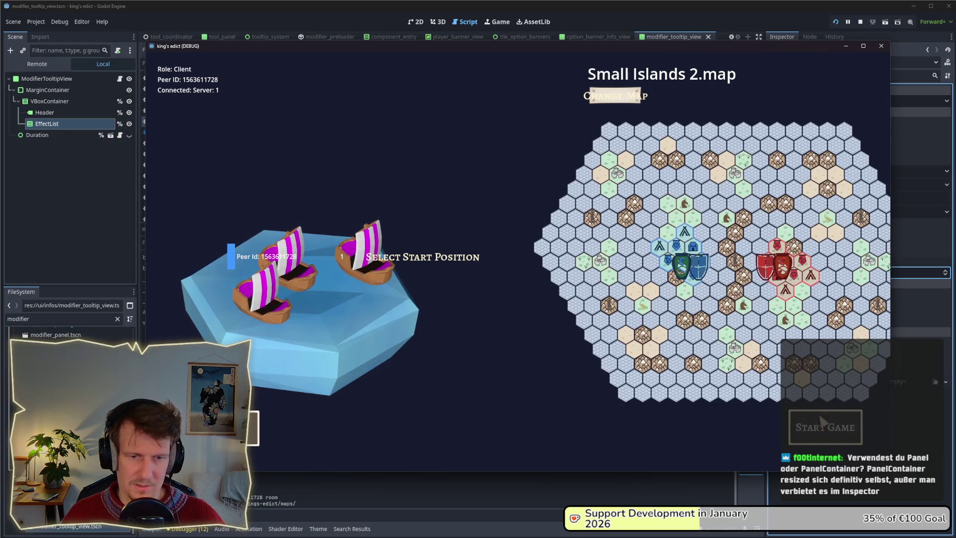
{"action": "left_click", "coordinate": [616, 95]}
{"action": "left_click", "coordinate": [595, 174]}
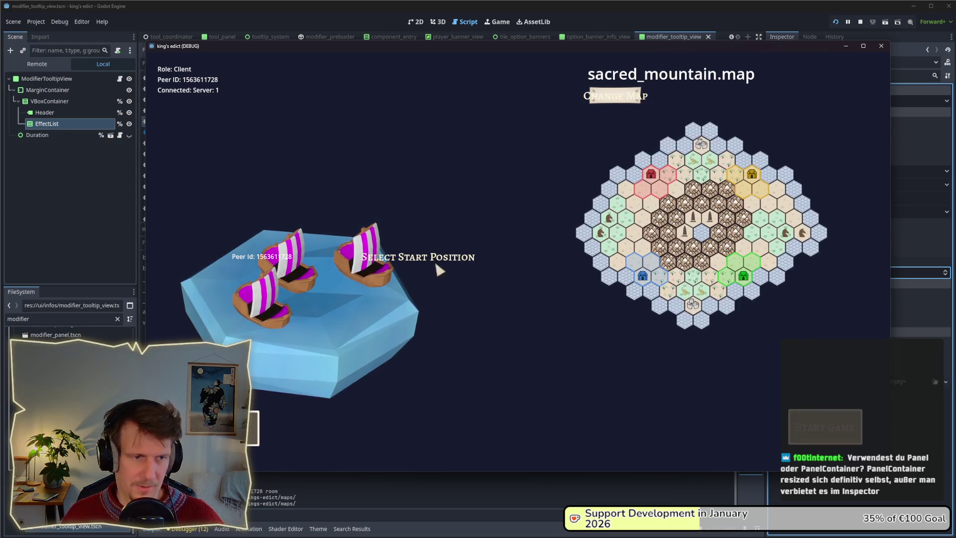
{"action": "left_click", "coordinate": [825, 426]}
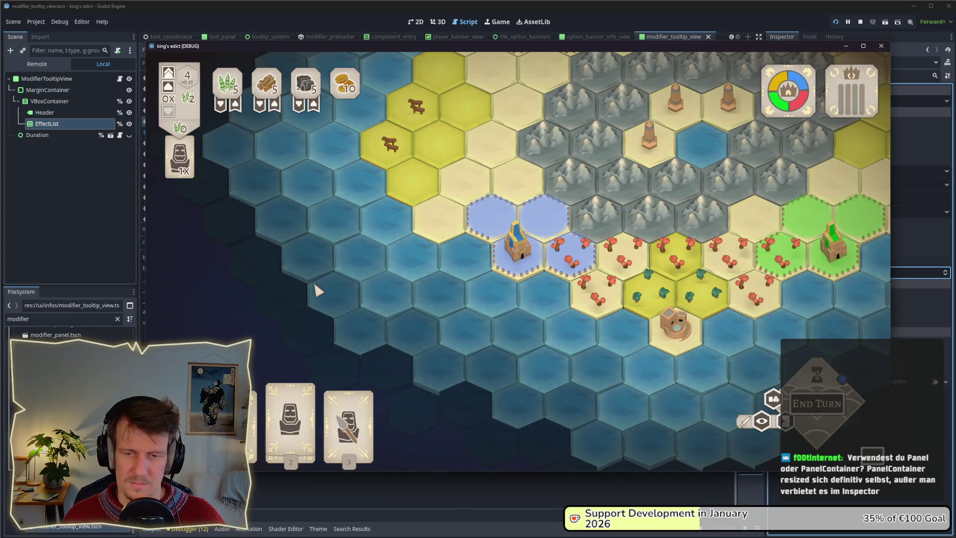
- Select the leftmost hand card and open a hex's building choices
{"action": "mouse_move", "coordinate": [277, 431]}
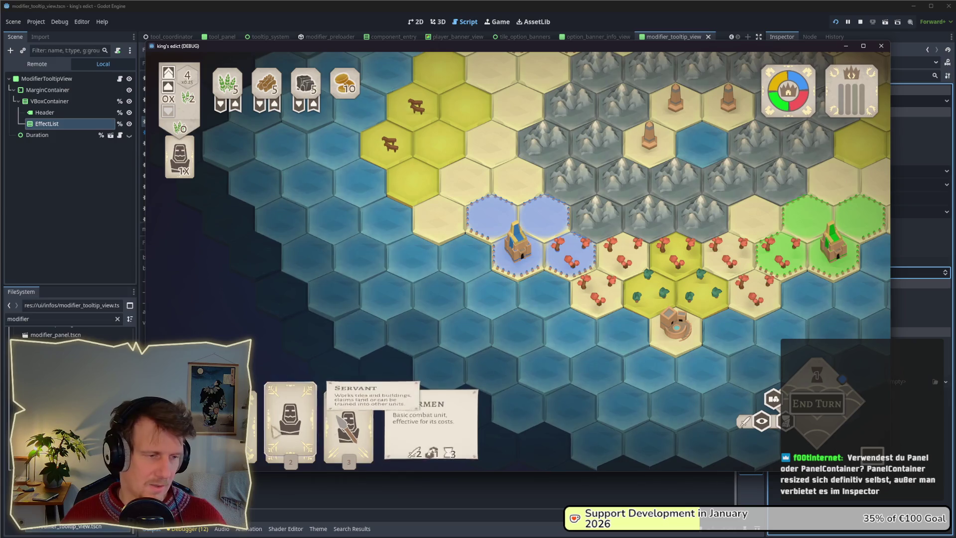
{"action": "left_click", "coordinate": [253, 413]}
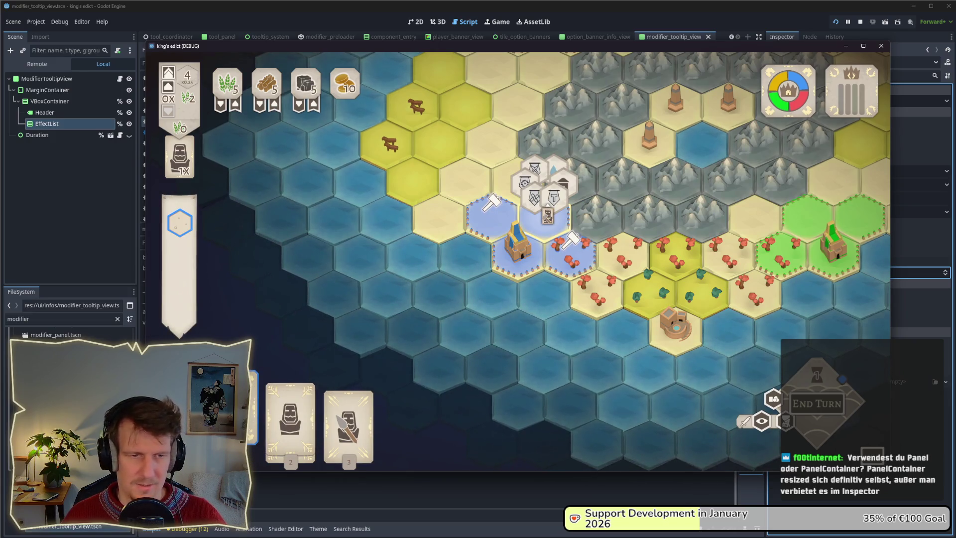
{"action": "left_click", "coordinate": [538, 223]}
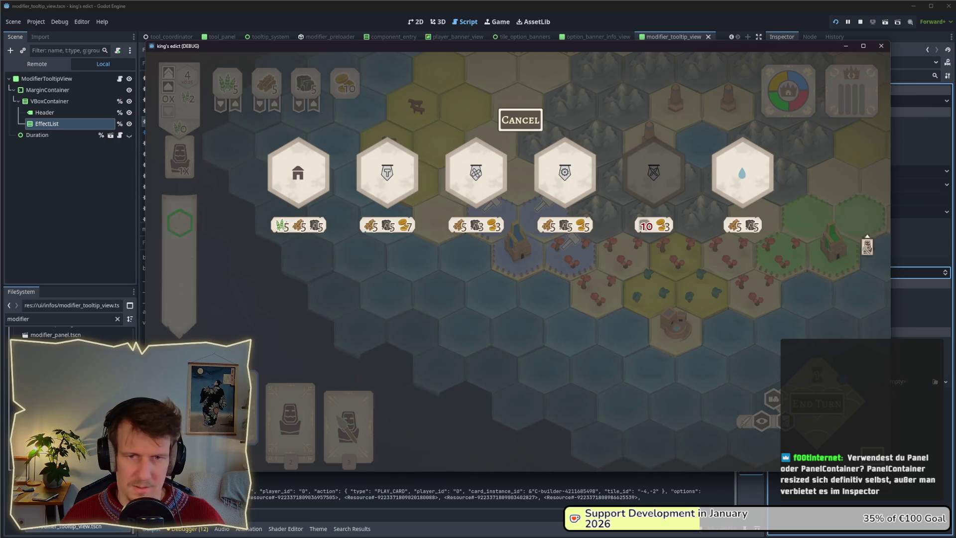
- Set the EffectList Separation to 40 and hover the building hexes to preview their tooltips
{"action": "left_click", "coordinate": [912, 274]}
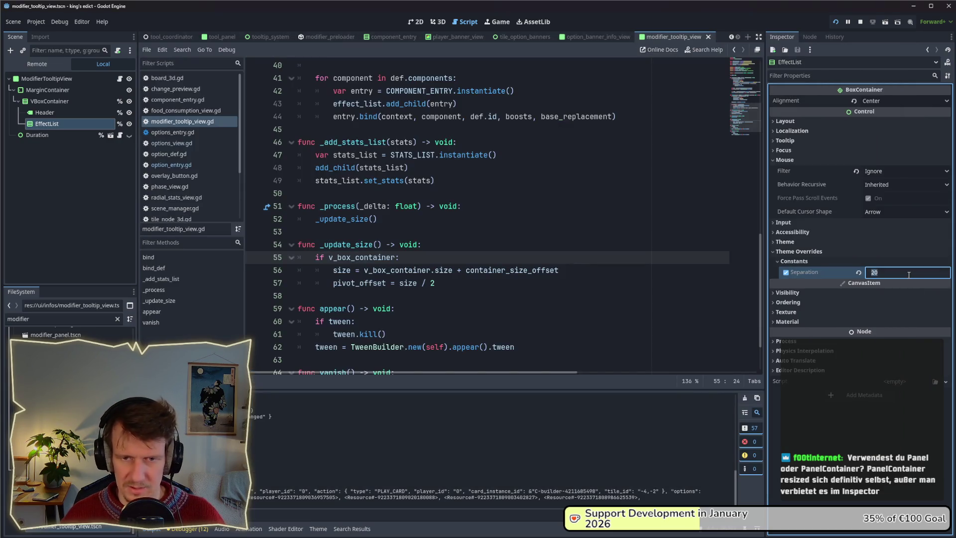
{"action": "key", "text": "alt+Tab"}
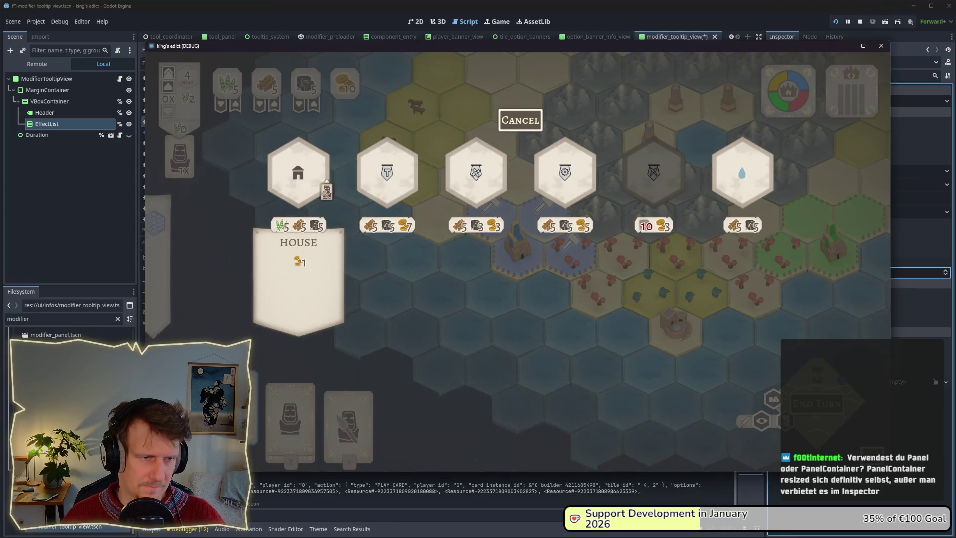
{"action": "mouse_move", "coordinate": [444, 194]}
{"action": "mouse_move", "coordinate": [561, 195]}
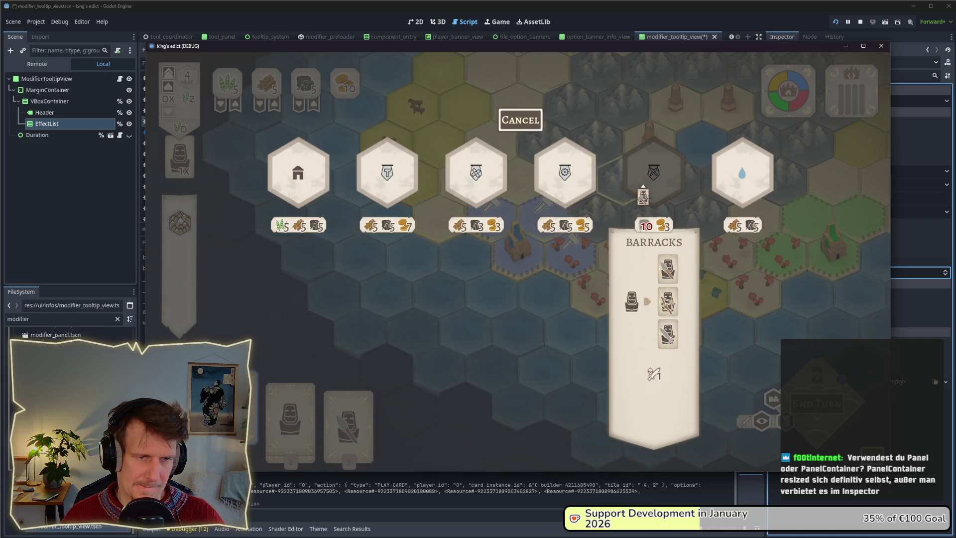
{"action": "mouse_move", "coordinate": [497, 195]}
{"action": "mouse_move", "coordinate": [402, 195]}
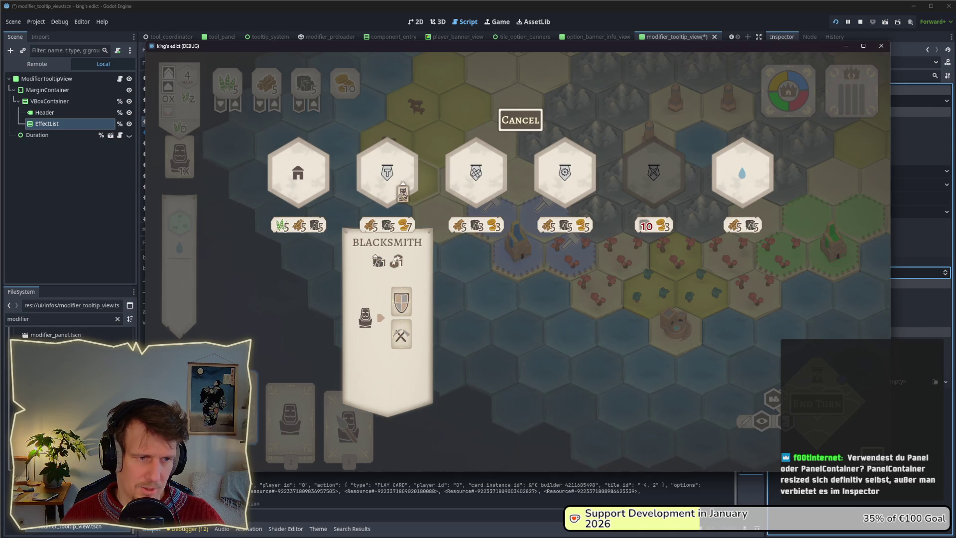
- Inspect the Header node, then change the EffectList Separation to 30
{"action": "key", "text": "alt+Tab"}
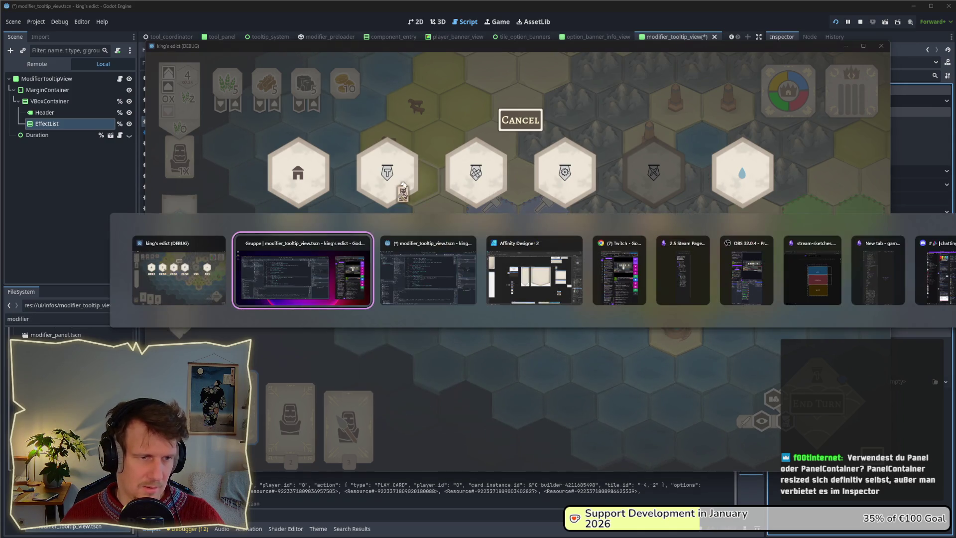
{"action": "left_click", "coordinate": [89, 112]}
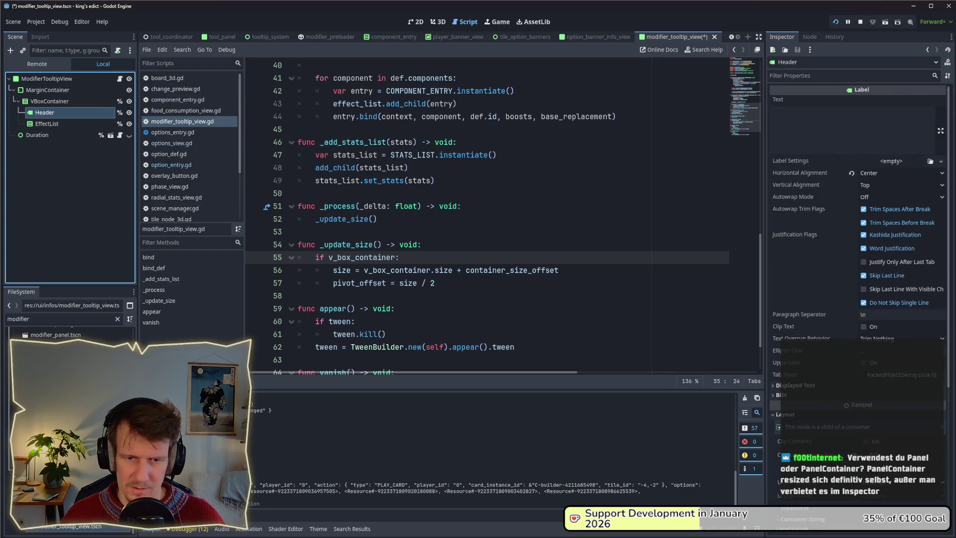
{"action": "left_click", "coordinate": [860, 468]}
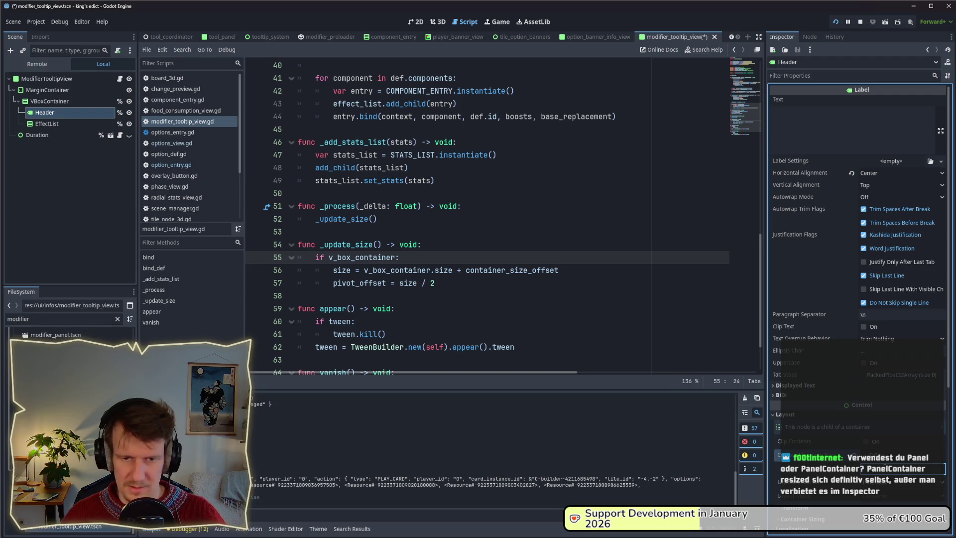
{"action": "key", "text": "alt+Tab"}
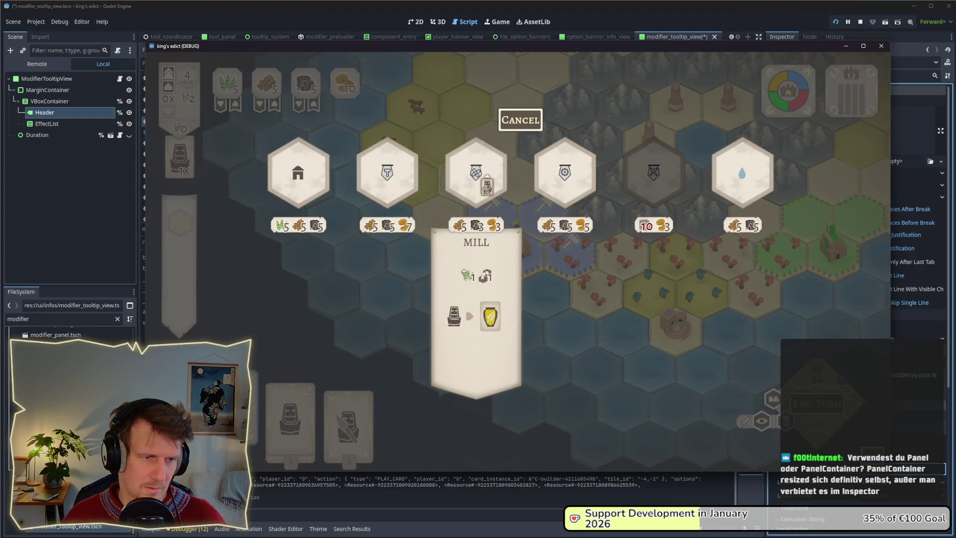
{"action": "key", "text": "alt+Tab"}
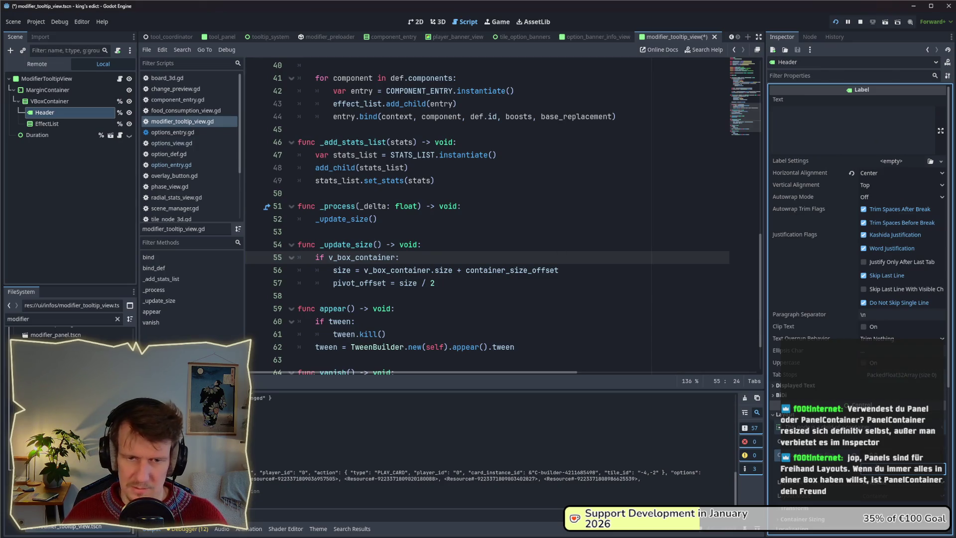
{"action": "key", "text": "alt+Tab"}
{"action": "left_click", "coordinate": [65, 121]}
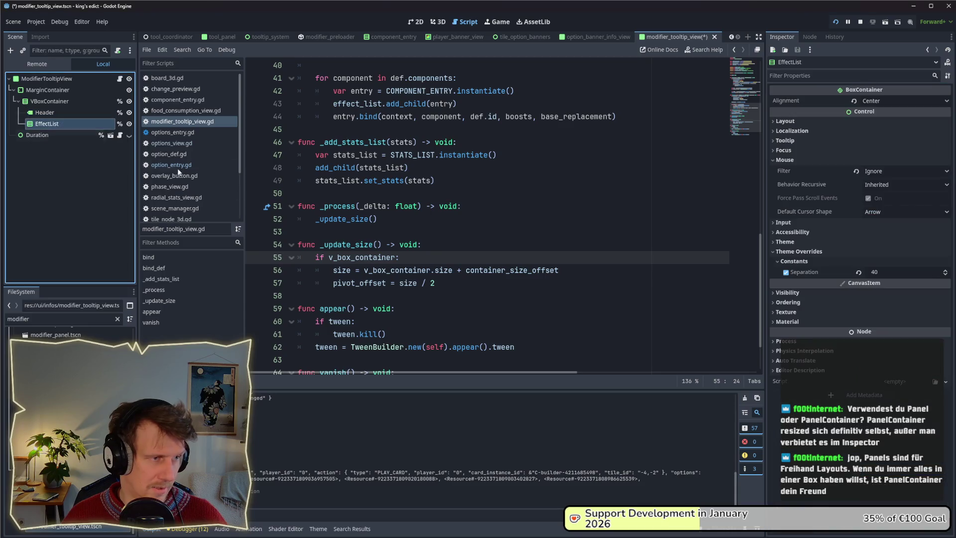
{"action": "left_click", "coordinate": [885, 273]}
{"action": "type", "text": "3"}
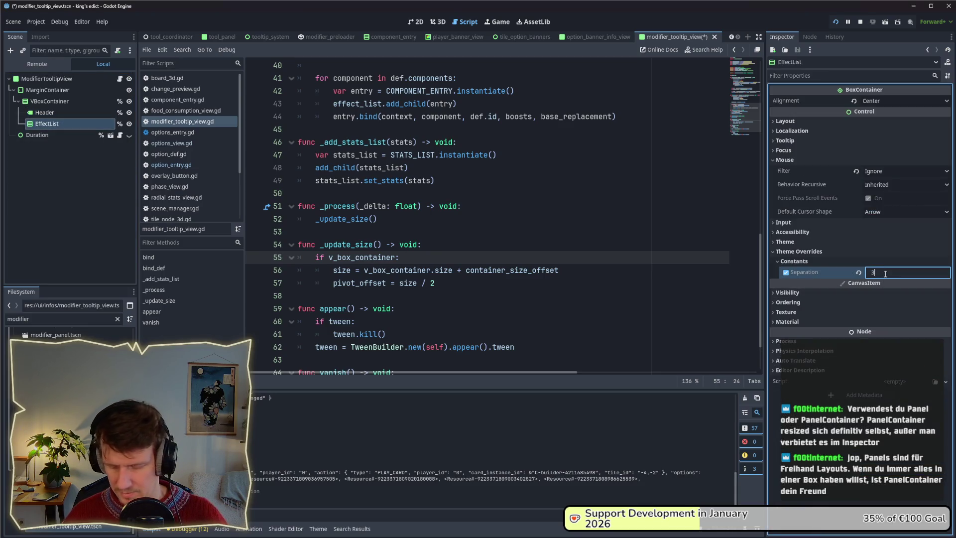
{"action": "type", "text": "0"}
{"action": "key", "text": "alt+Tab"}
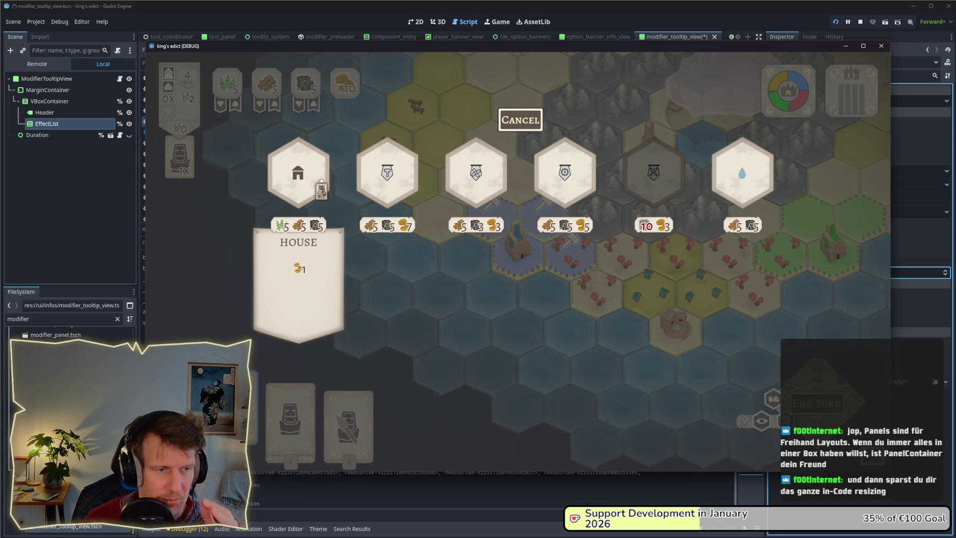
- Preview the Mill and neighbouring building tooltips in the running match
{"action": "mouse_move", "coordinate": [526, 195]}
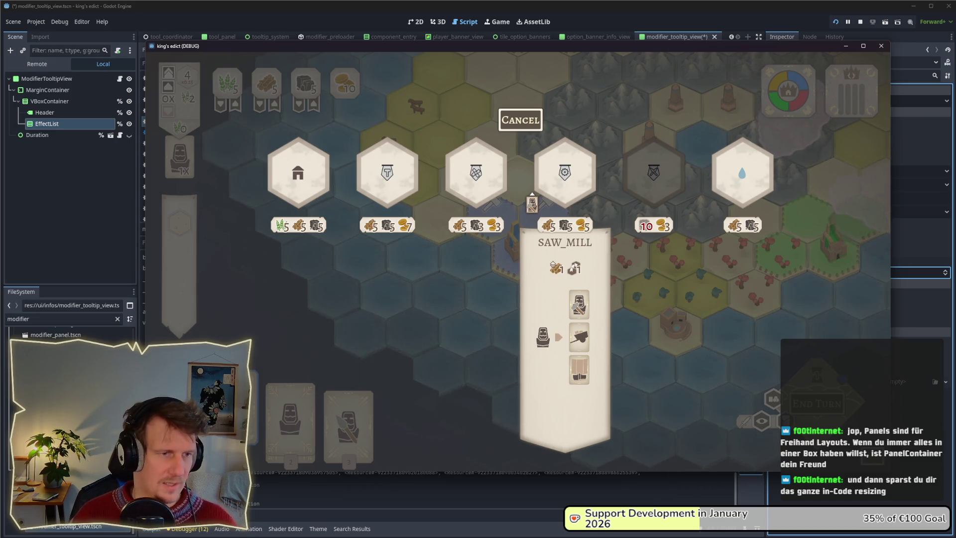
{"action": "mouse_move", "coordinate": [320, 188]}
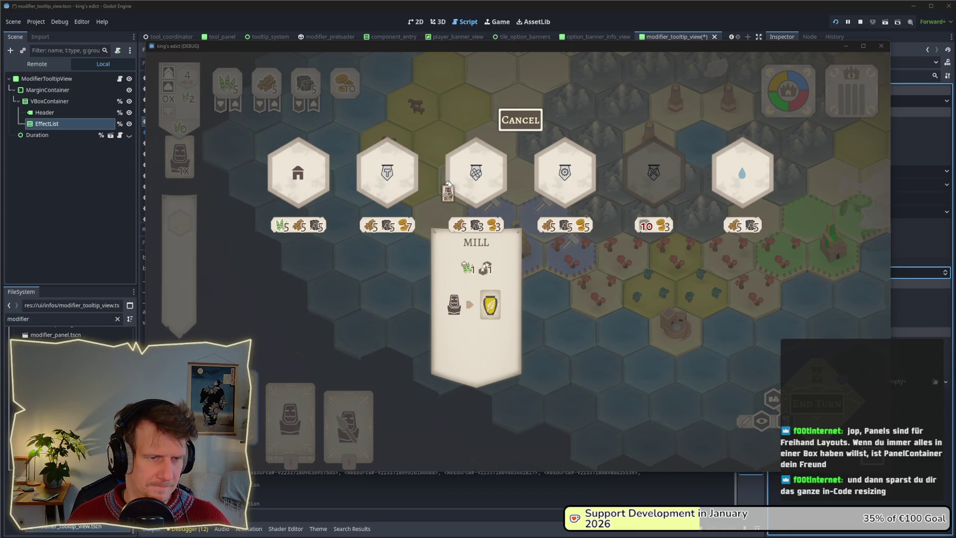
- Use Change Type to convert the ModifierTooltipView node from Panel to PanelContainer
{"action": "left_click", "coordinate": [108, 189]}
{"action": "left_click", "coordinate": [64, 79]}
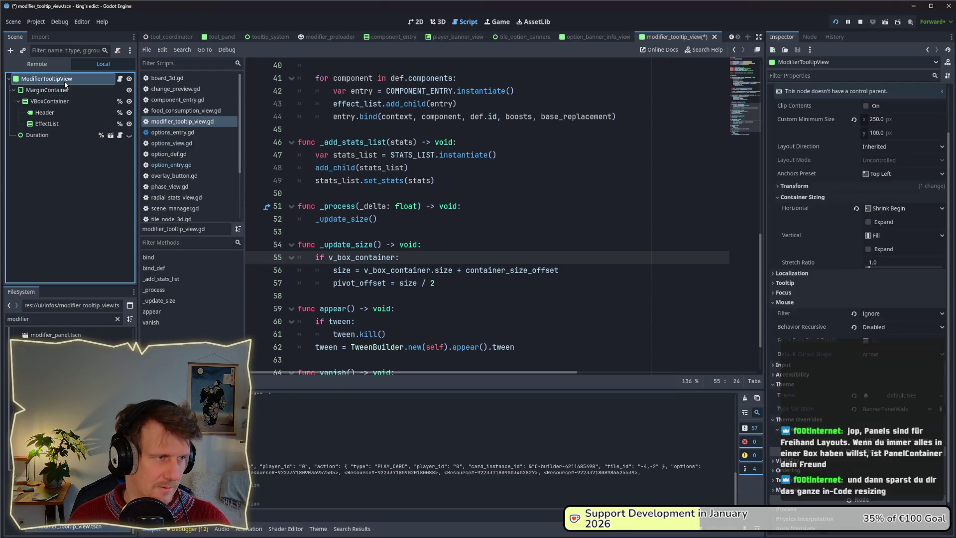
{"action": "right_click", "coordinate": [64, 81]}
{"action": "left_click", "coordinate": [105, 237]}
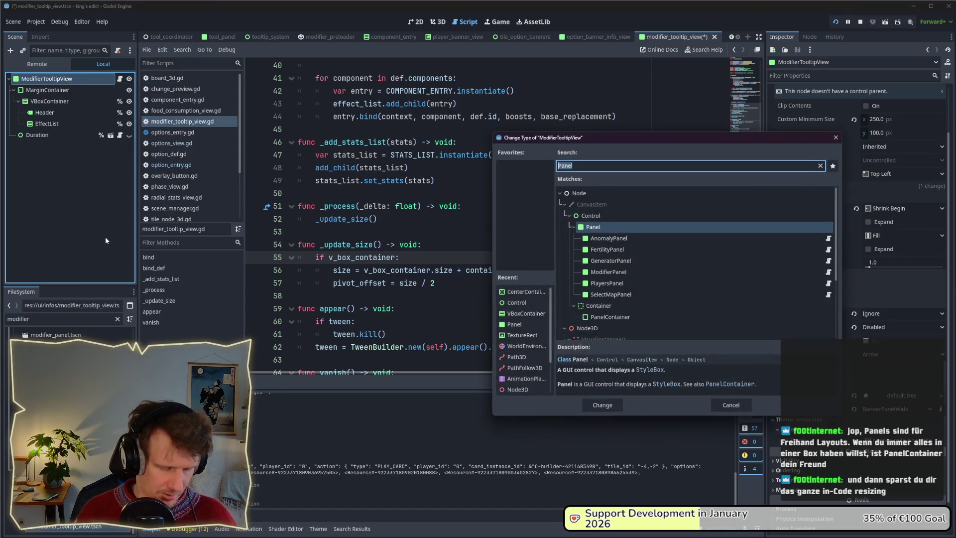
{"action": "type", "text": "Panel"}
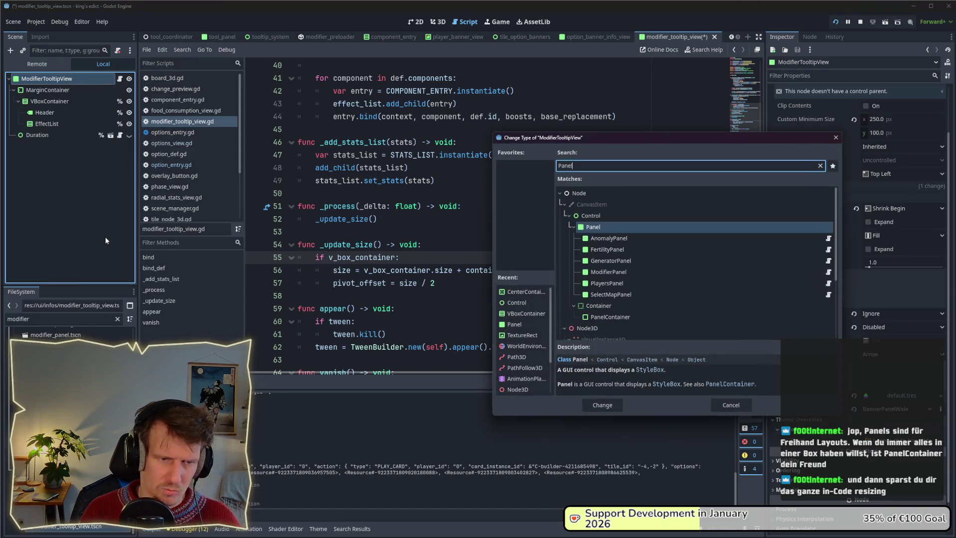
{"action": "key", "text": "Down"}
{"action": "key", "text": "Down"}
{"action": "key", "text": "Down"}
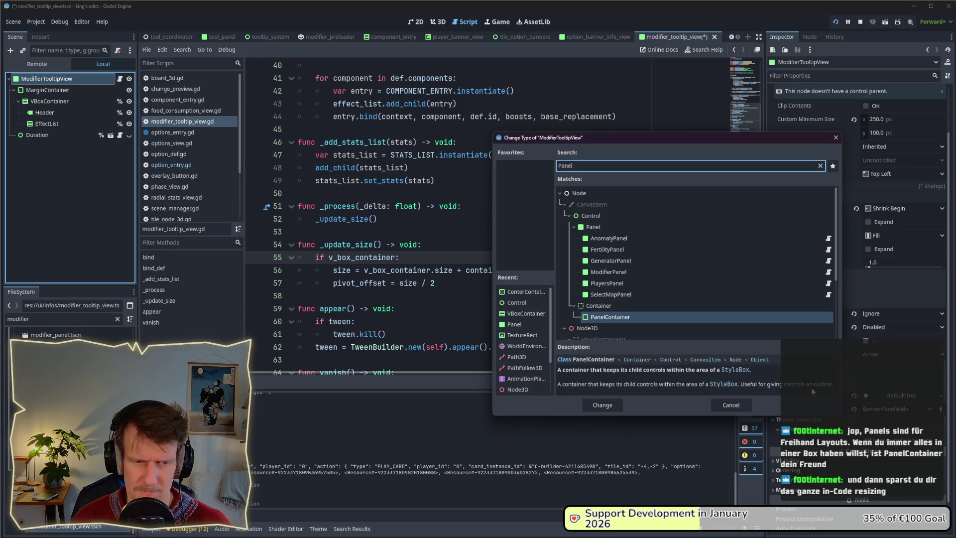
{"action": "left_click", "coordinate": [606, 406]}
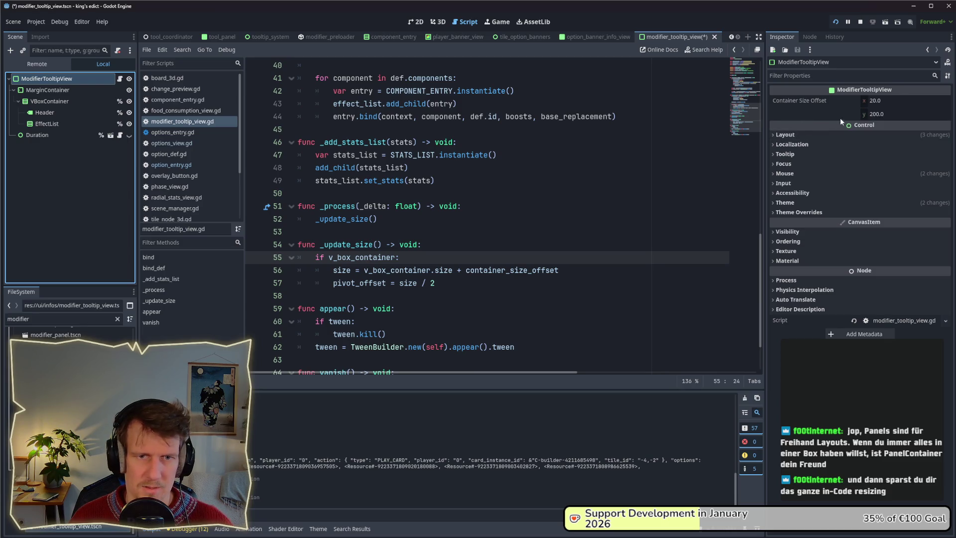
- Review the root's layout properties, then make the script extend PanelContainer and save
{"action": "left_click", "coordinate": [815, 137]}
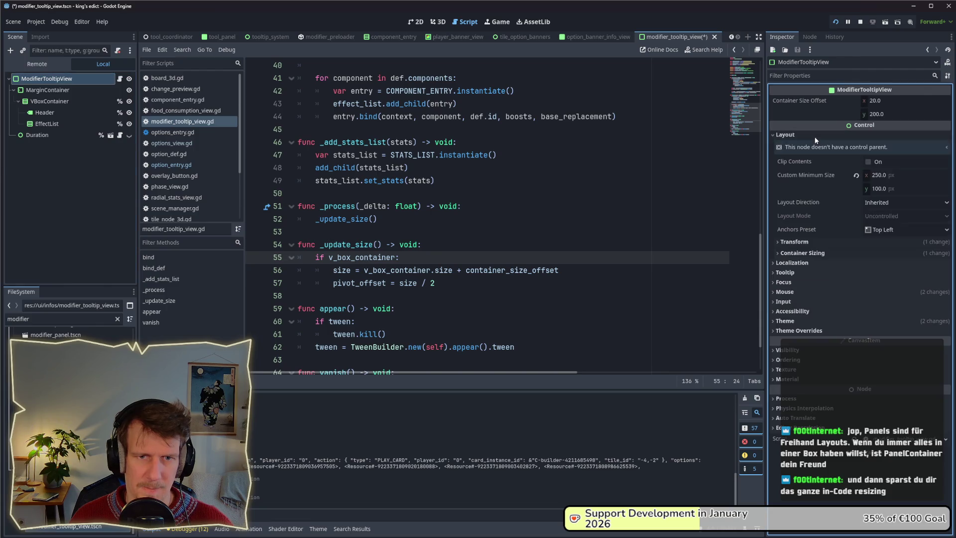
{"action": "left_click", "coordinate": [815, 137]}
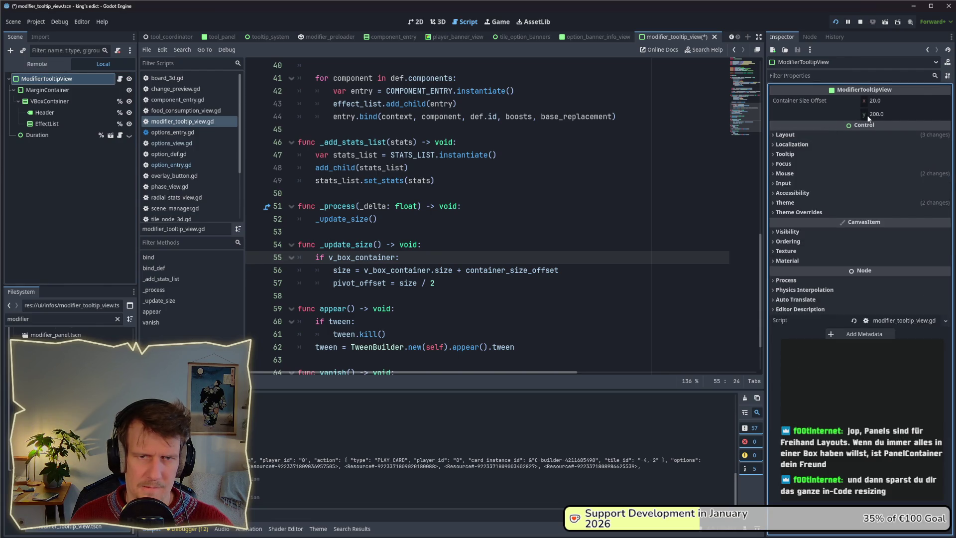
{"action": "left_click", "coordinate": [824, 135]}
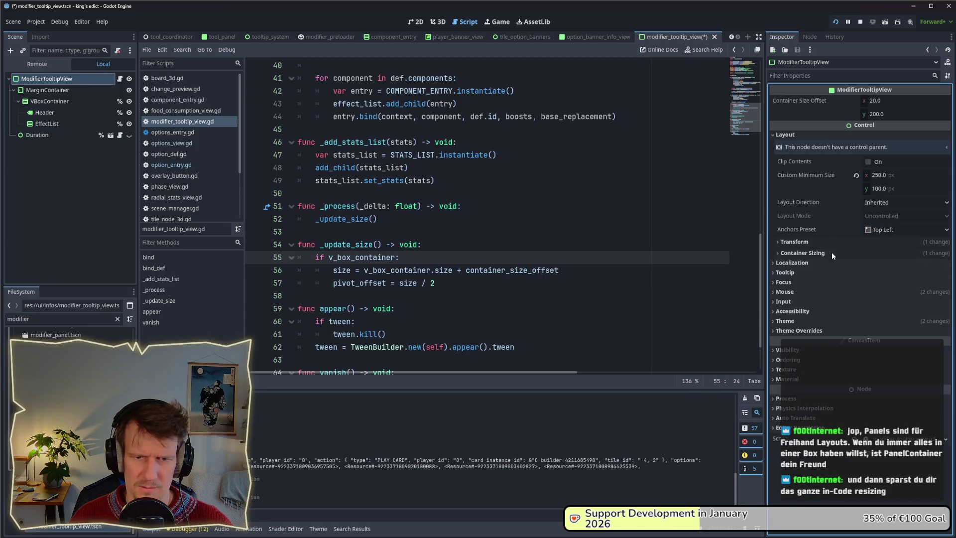
{"action": "scroll", "coordinate": [429, 135], "scroll_direction": "up", "scroll_amount": 8}
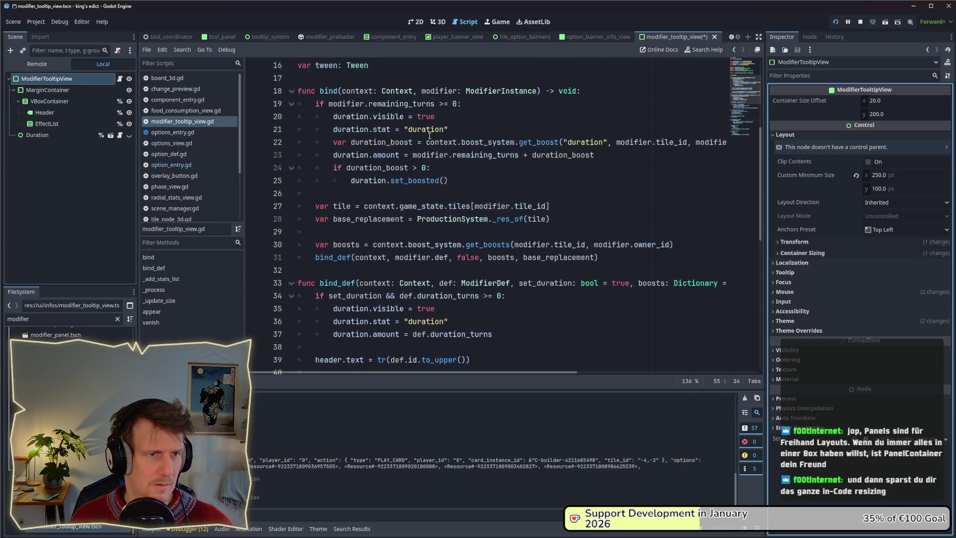
{"action": "scroll", "coordinate": [430, 135], "scroll_direction": "up", "scroll_amount": 5}
{"action": "left_click", "coordinate": [343, 65]}
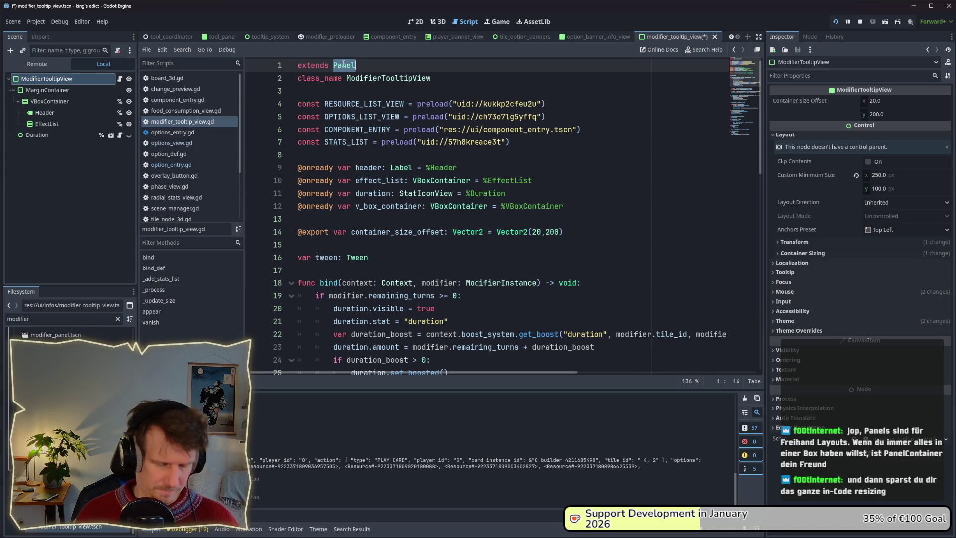
{"action": "type", "text": "Conta"}
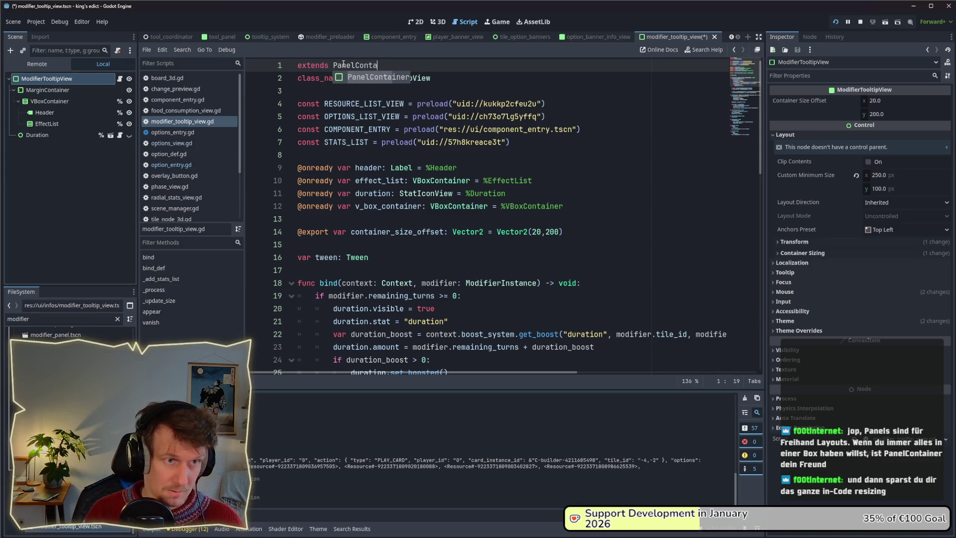
{"action": "key", "text": "Return"}
{"action": "key", "text": "ctrl+s"}
- Add an early return line at the top of _update_size() and restart the game
{"action": "scroll", "coordinate": [344, 229], "scroll_direction": "down", "scroll_amount": 10}
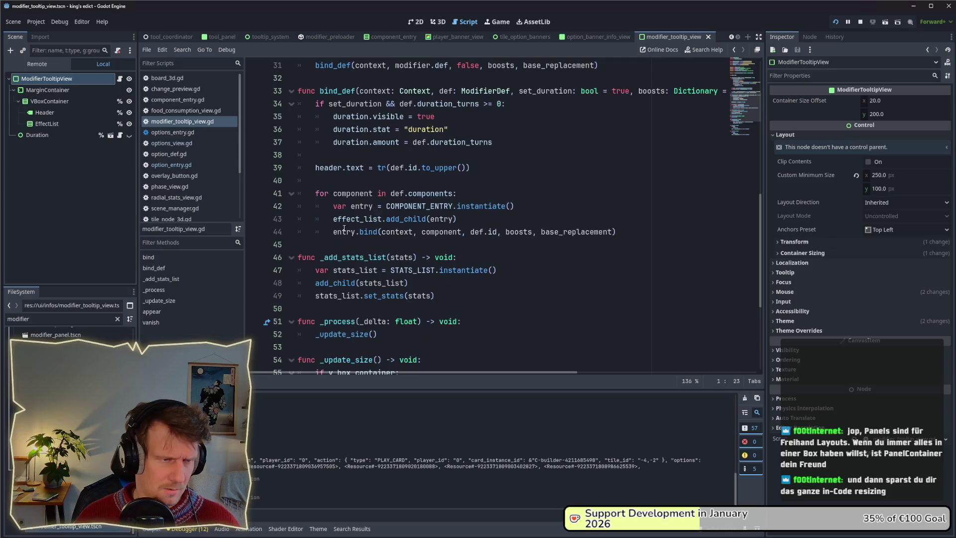
{"action": "scroll", "coordinate": [344, 229], "scroll_direction": "down", "scroll_amount": 4}
{"action": "left_click", "coordinate": [447, 207]}
{"action": "key", "text": "Return"}
{"action": "type", "text": "return"}
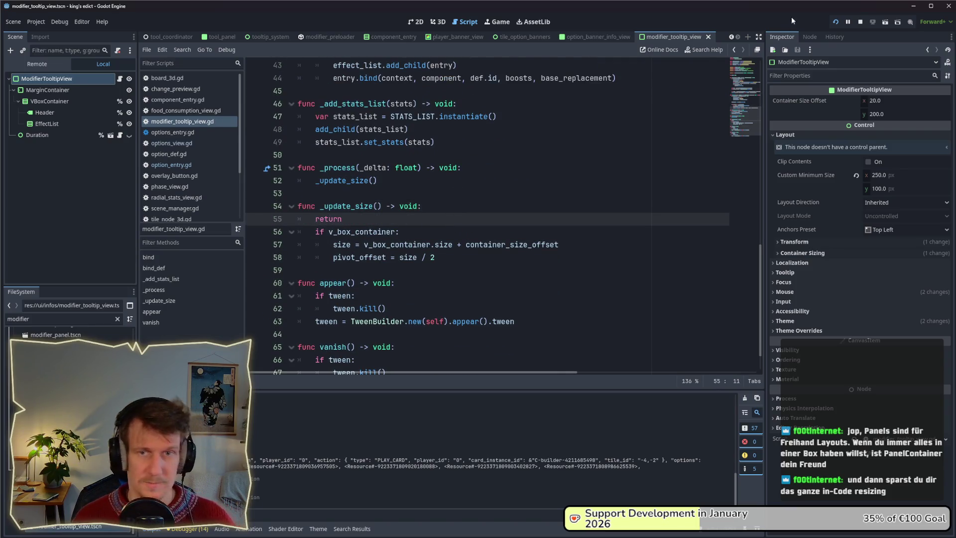
{"action": "left_click", "coordinate": [838, 22]}
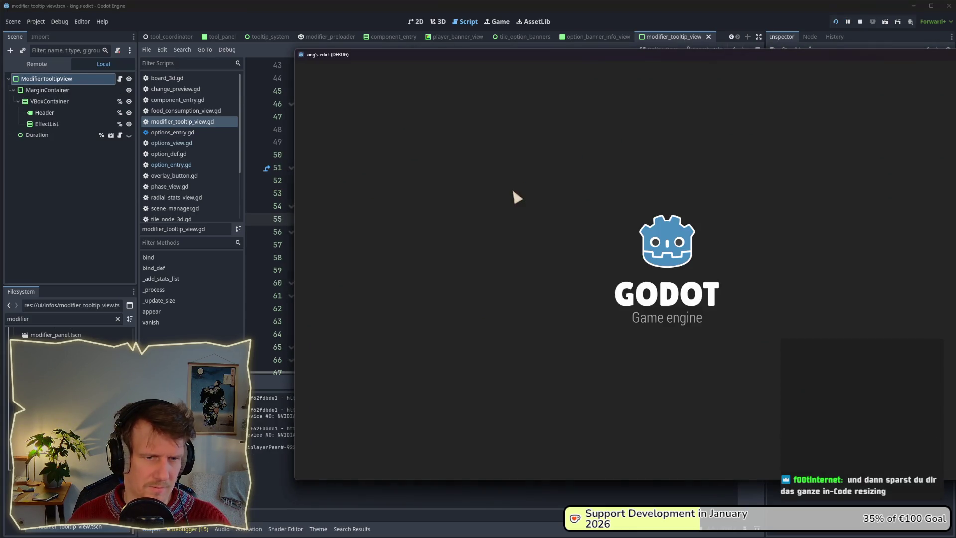
- From the main menu, open a new lobby and start a game on stone_island.map
{"action": "left_click", "coordinate": [677, 185]}
{"action": "left_click", "coordinate": [747, 185]}
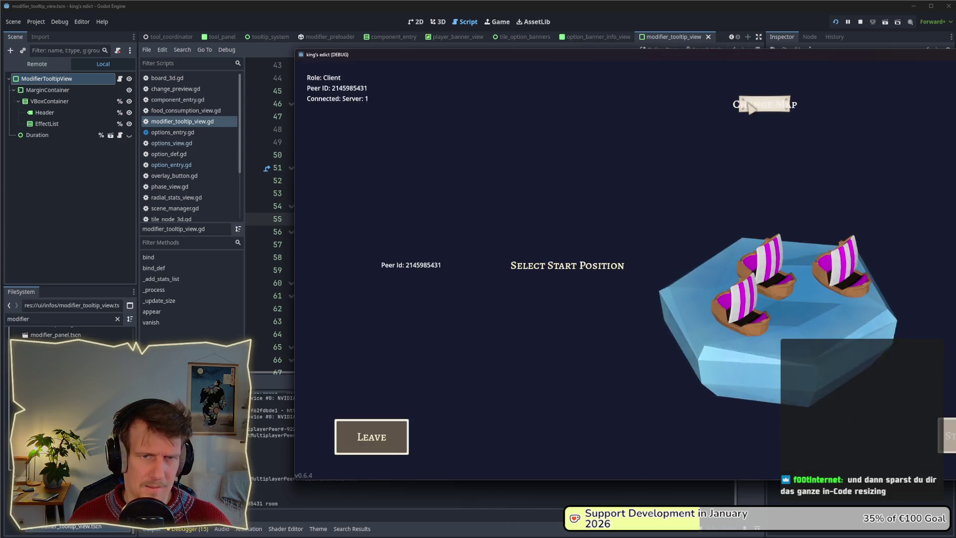
{"action": "left_click", "coordinate": [764, 103]}
{"action": "left_click", "coordinate": [754, 176]}
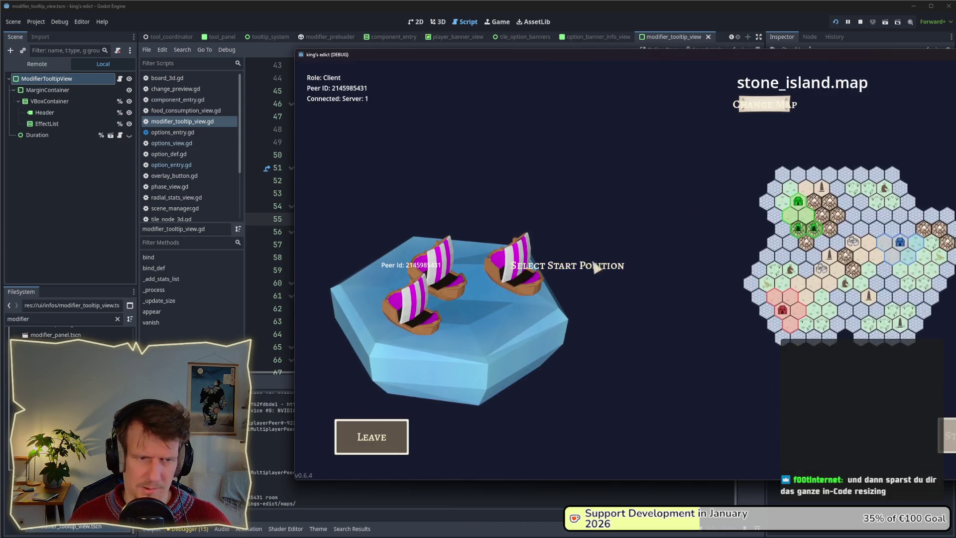
{"action": "left_click", "coordinate": [513, 305]}
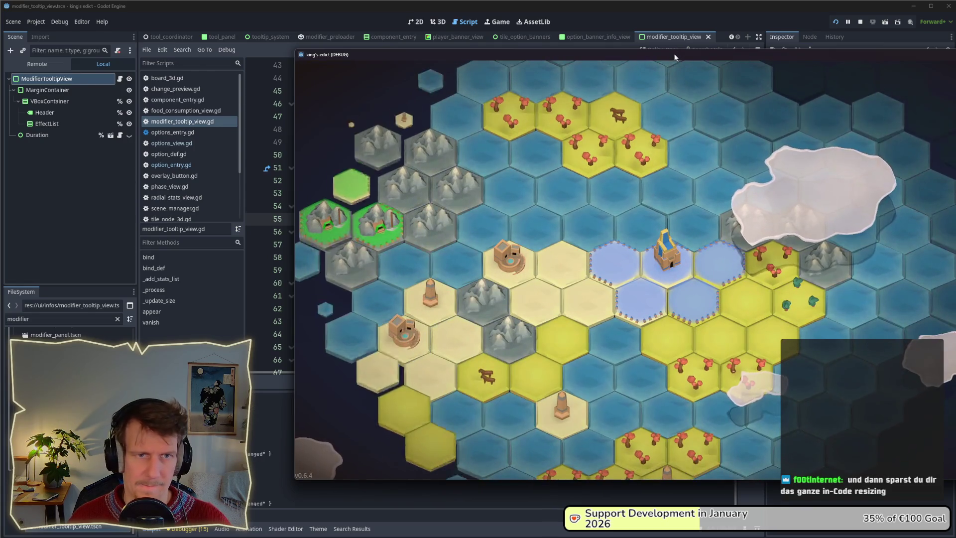
{"action": "left_click_drag", "start_coordinate": [674, 55], "coordinate": [556, 63]}
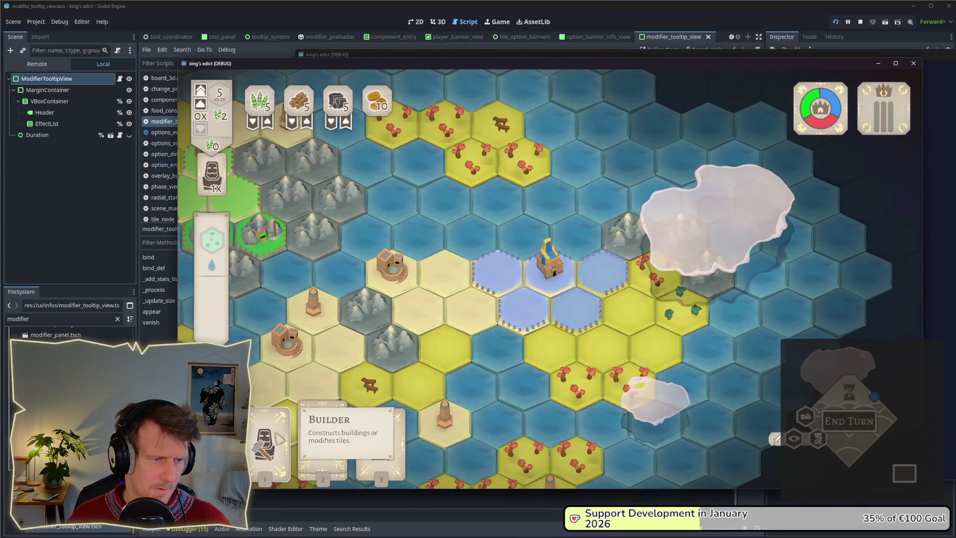
- Place a village on a free hex, inspect its VILLAGE info card, then close it
{"action": "left_click", "coordinate": [498, 269]}
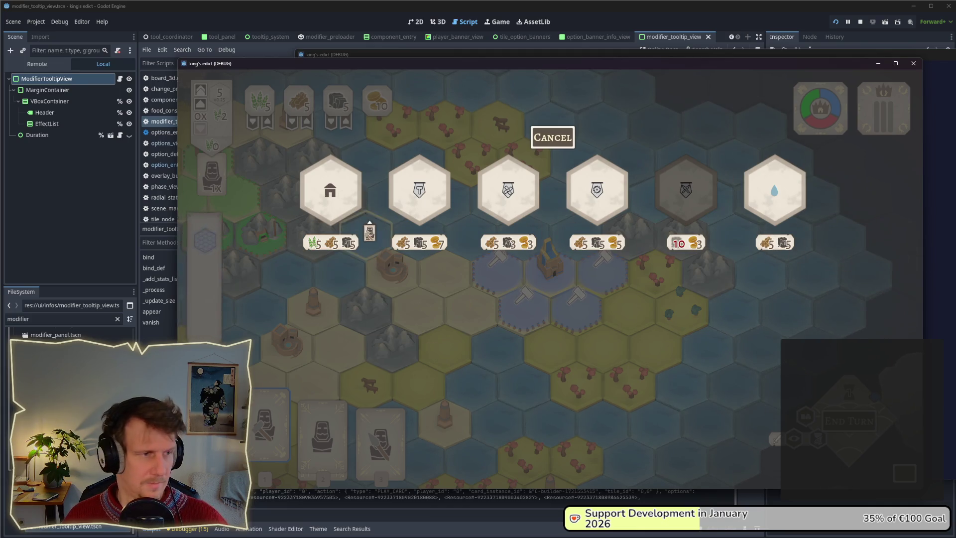
{"action": "left_click", "coordinate": [68, 225]}
{"action": "key", "text": "alt+Tab"}
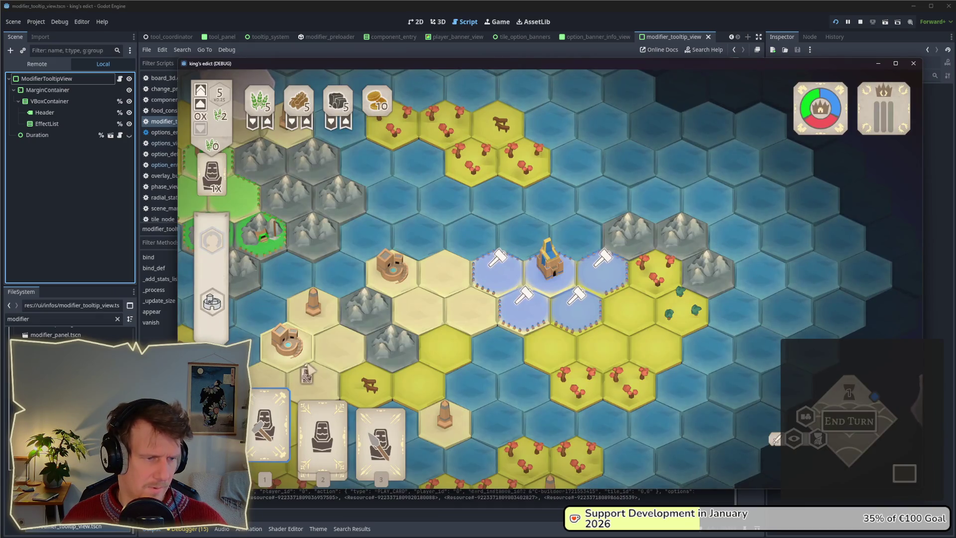
{"action": "mouse_move", "coordinate": [216, 308]}
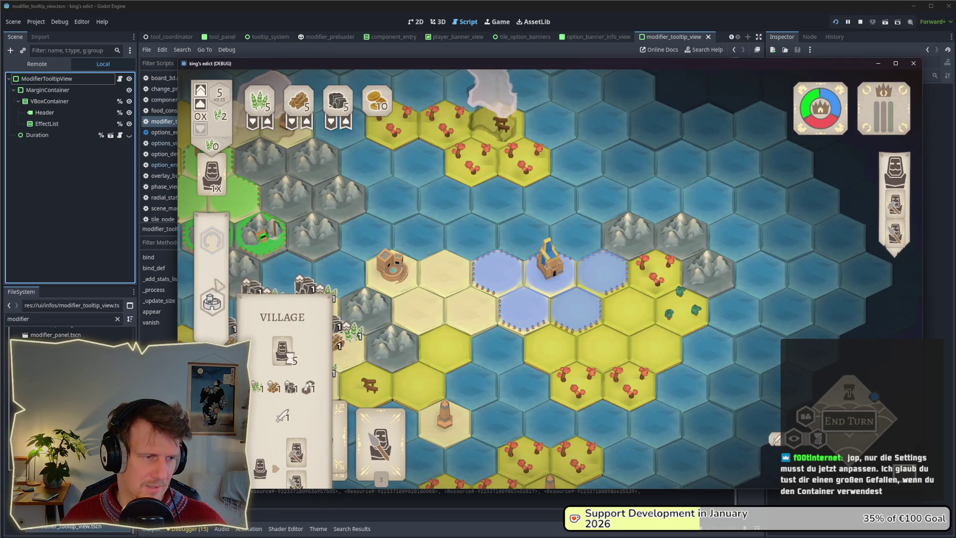
{"action": "left_click_drag", "start_coordinate": [217, 285], "coordinate": [288, 338]}
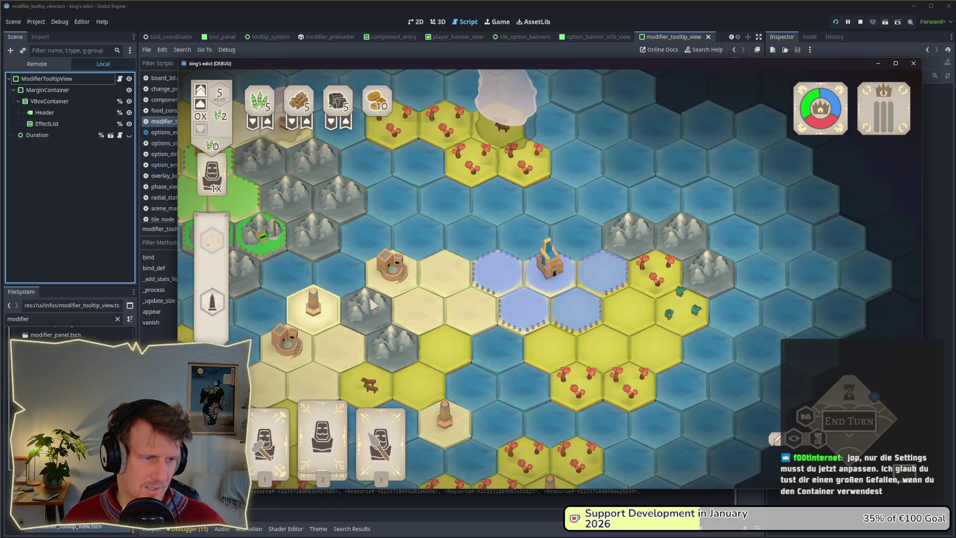
{"action": "left_click", "coordinate": [212, 305]}
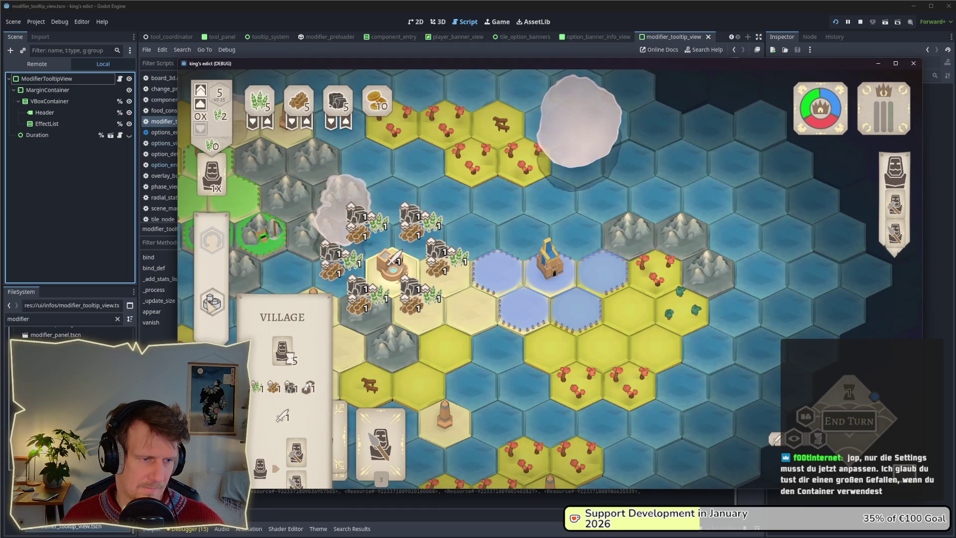
{"action": "right_click", "coordinate": [330, 255]}
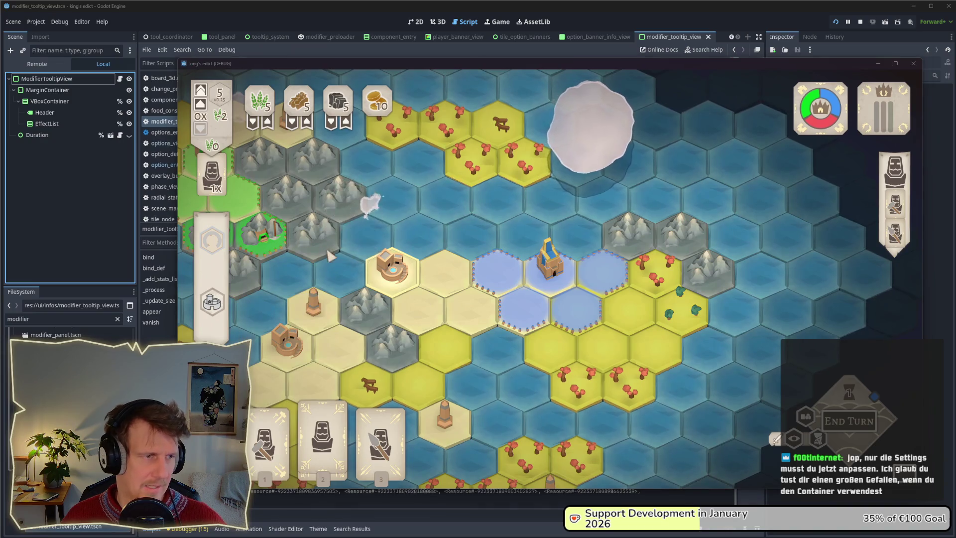
- Set the Header's minimum height to 40 and check the village tooltip in the game
{"action": "key", "text": "alt+Tab"}
{"action": "left_click", "coordinate": [99, 113]}
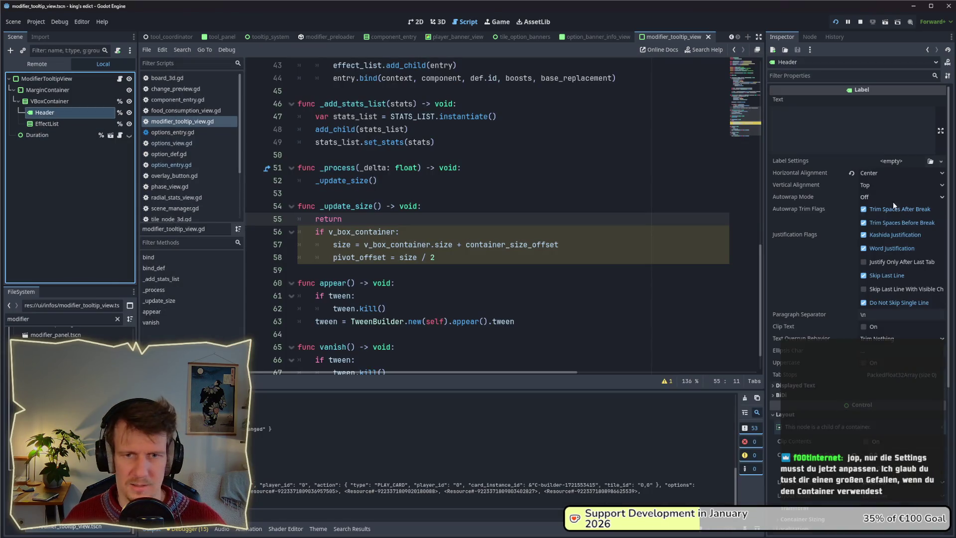
{"action": "left_click", "coordinate": [60, 123]}
{"action": "left_click", "coordinate": [61, 114]}
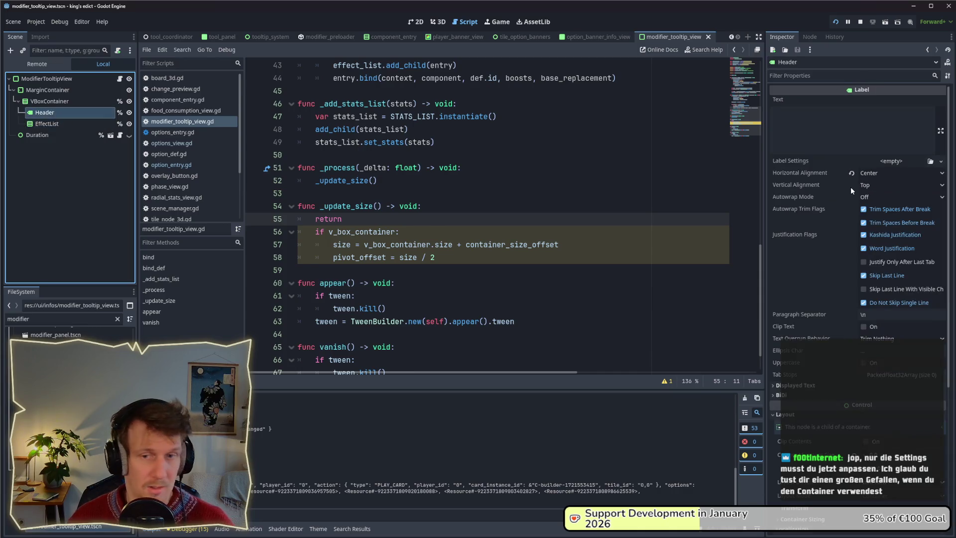
{"action": "left_click", "coordinate": [49, 123]}
{"action": "left_click", "coordinate": [46, 112]}
{"action": "scroll", "coordinate": [856, 288], "scroll_direction": "down", "scroll_amount": 5}
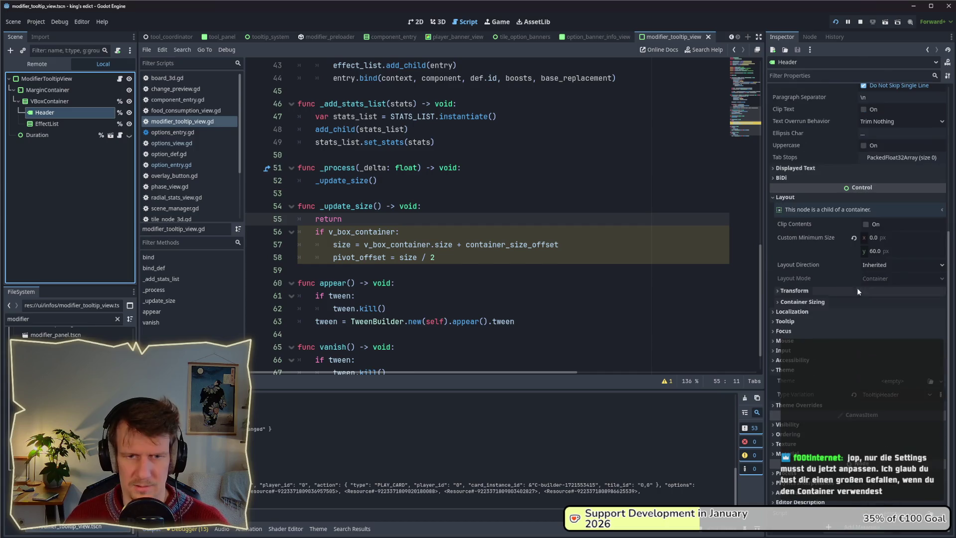
{"action": "left_click", "coordinate": [887, 251]}
{"action": "type", "text": "0"}
{"action": "key", "text": "Return"}
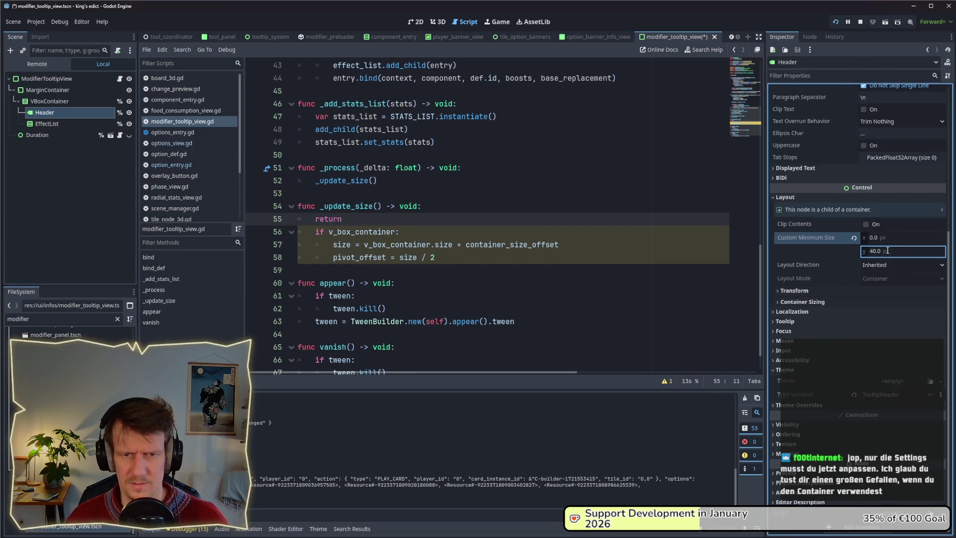
{"action": "key", "text": "alt+Tab"}
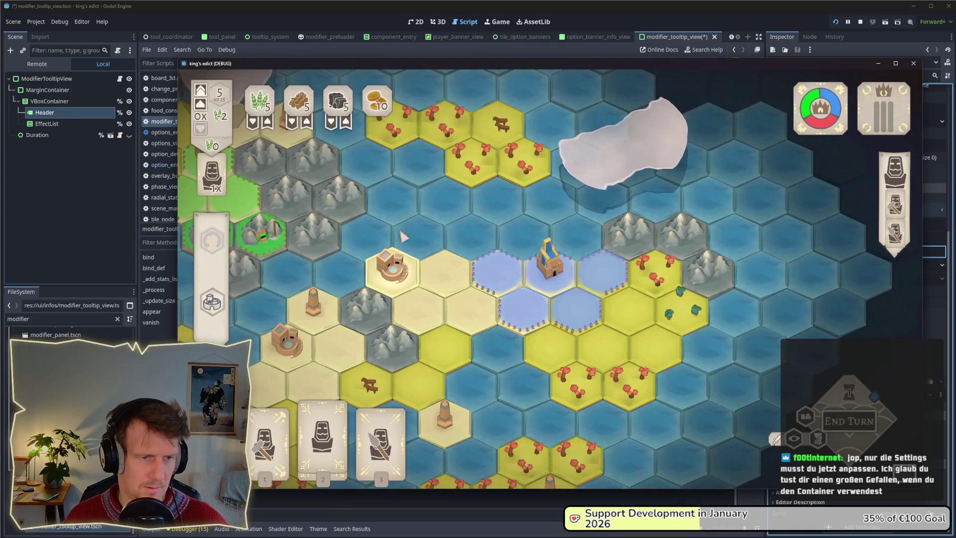
{"action": "left_click", "coordinate": [396, 256]}
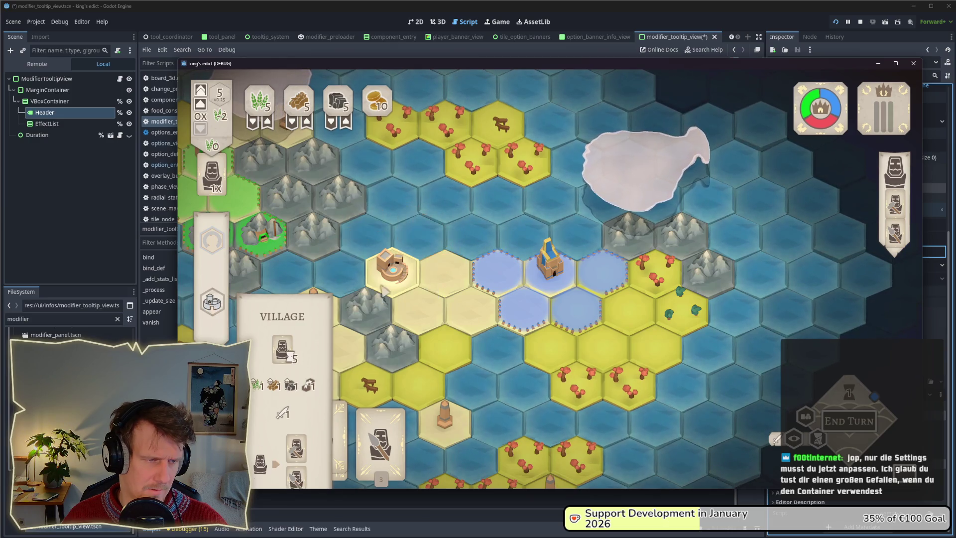
- Lower the Header minimum height to 30, then 20, checking the tooltip in game each time
{"action": "key", "text": "alt+Tab"}
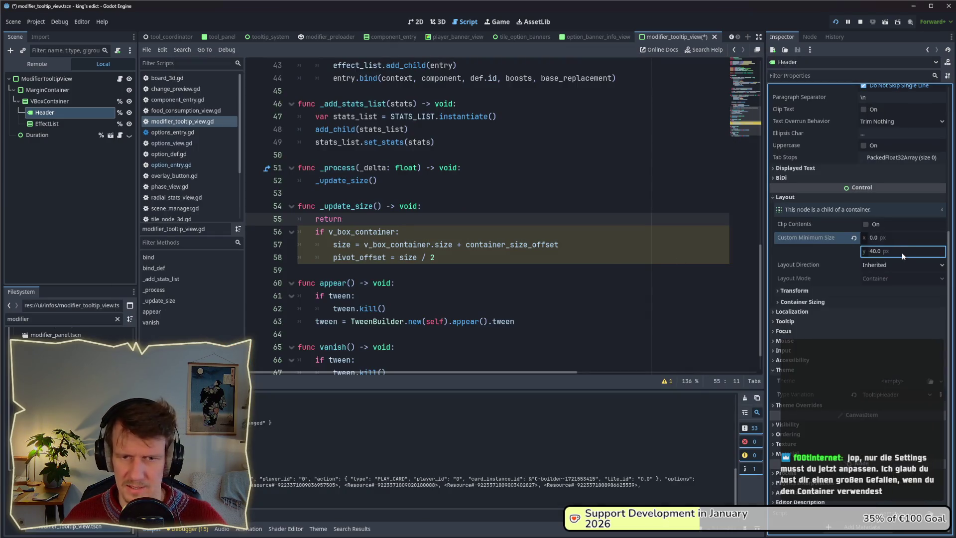
{"action": "type", "text": "0"}
{"action": "key", "text": "Return"}
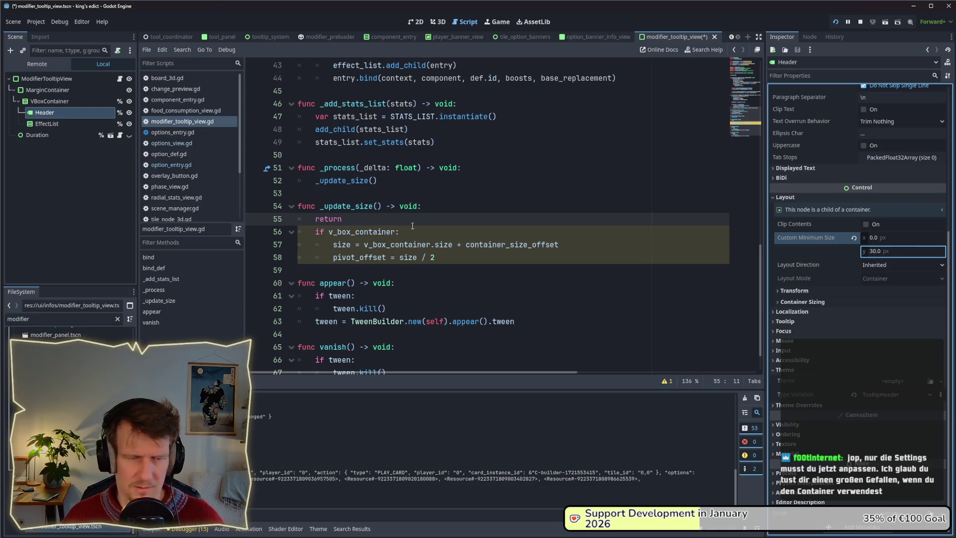
{"action": "key", "text": "alt+Tab"}
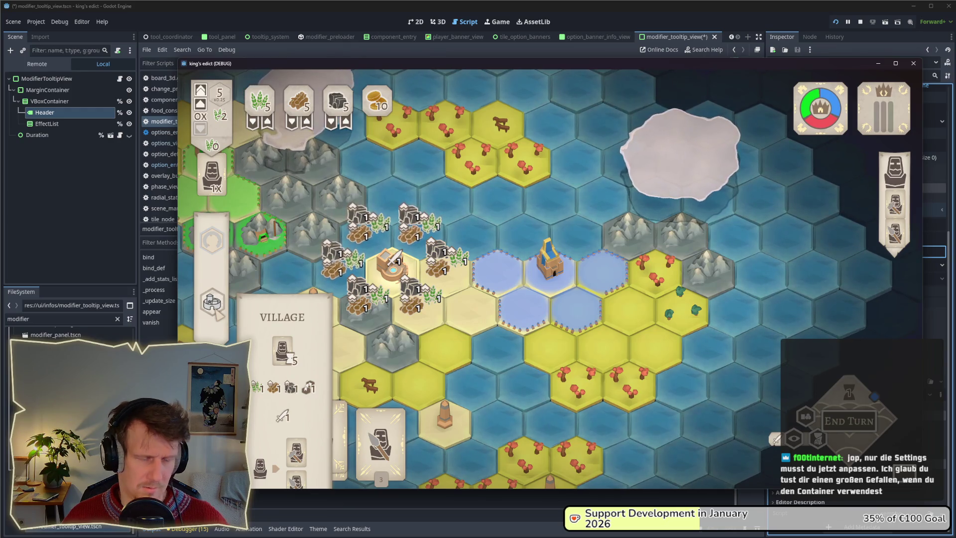
{"action": "key", "text": "alt+Tab"}
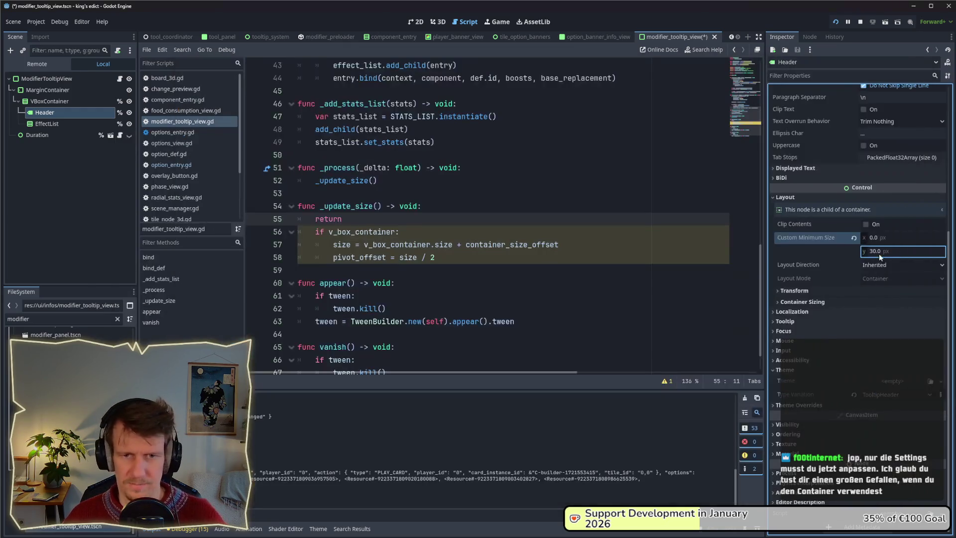
{"action": "type", "text": "20"}
{"action": "key", "text": "Return"}
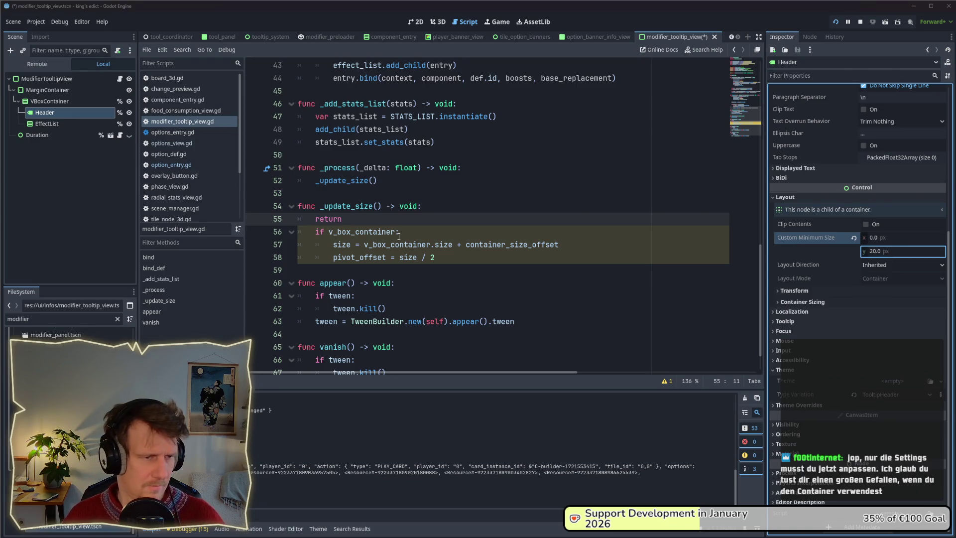
{"action": "key", "text": "alt+Tab"}
{"action": "mouse_move", "coordinate": [287, 298]}
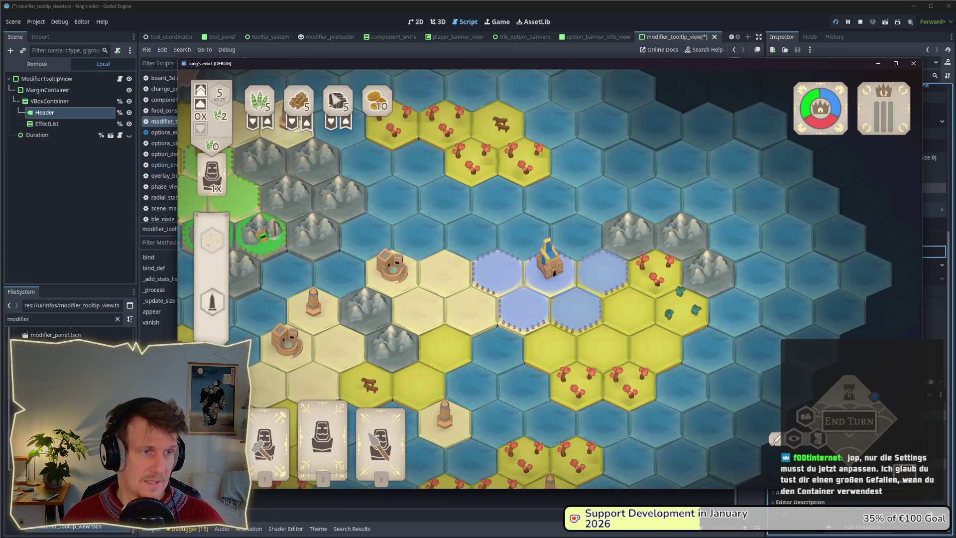
{"action": "left_click", "coordinate": [79, 202]}
- Save the modifier tooltip scene in the editor
{"action": "left_click", "coordinate": [424, 243]}
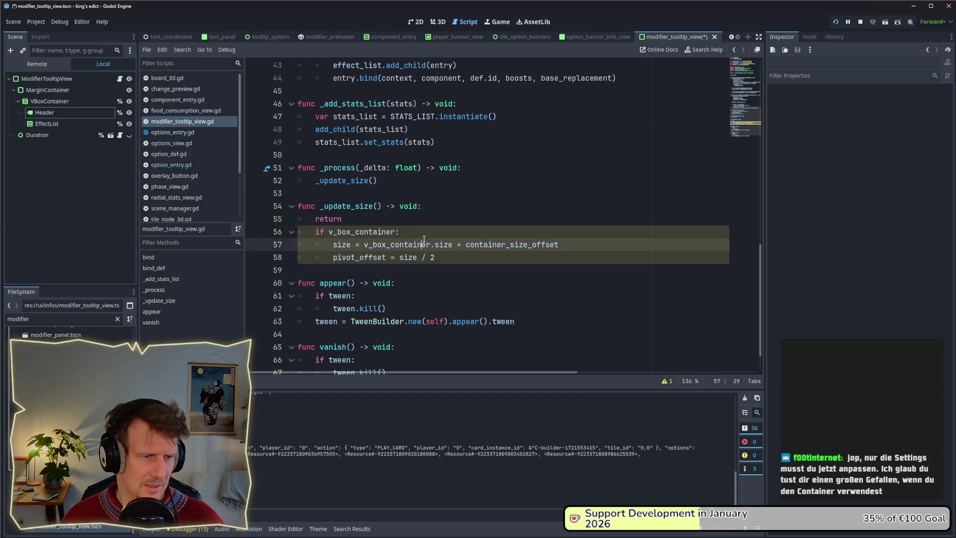
{"action": "key", "text": "ctrl+s"}
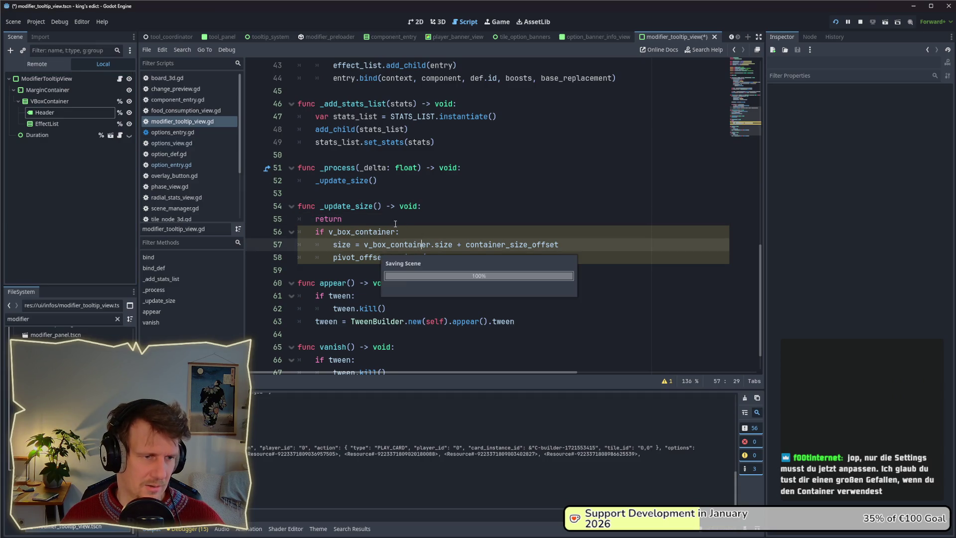
{"action": "key", "text": "ctrl+a"}
{"action": "key", "text": "ctrl+s"}
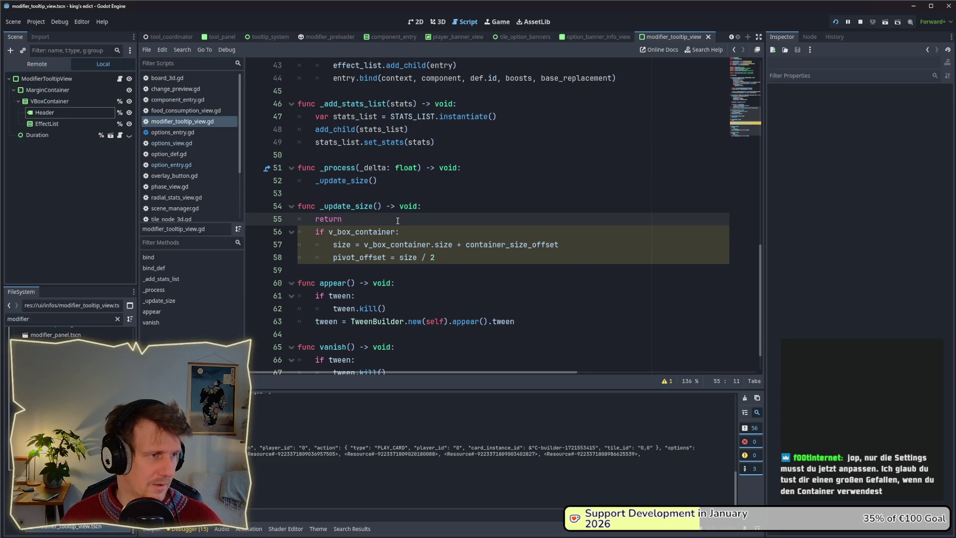
{"action": "key", "text": "alt+Tab"}
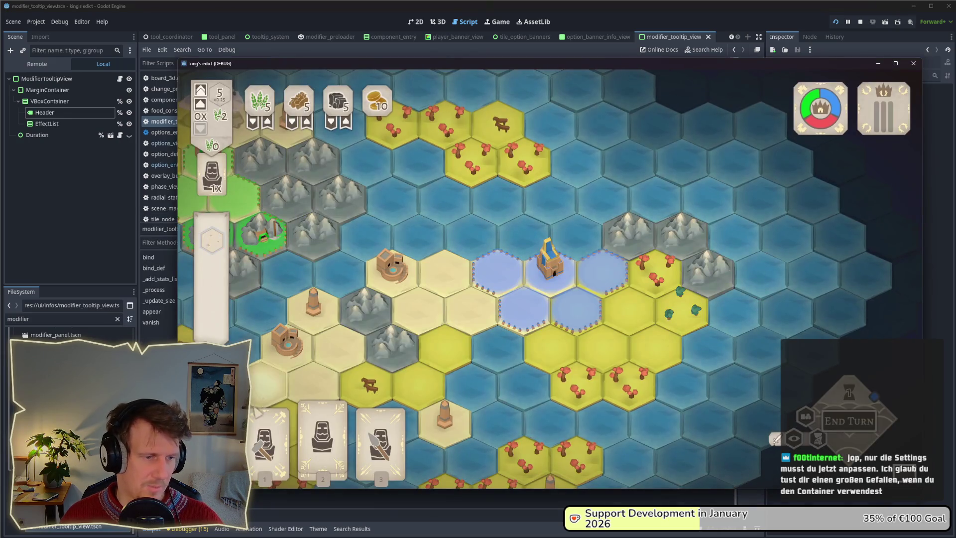
- Build a mine, check the palace and obelisk tooltips, then stop the game with F8
{"action": "left_click", "coordinate": [217, 248]}
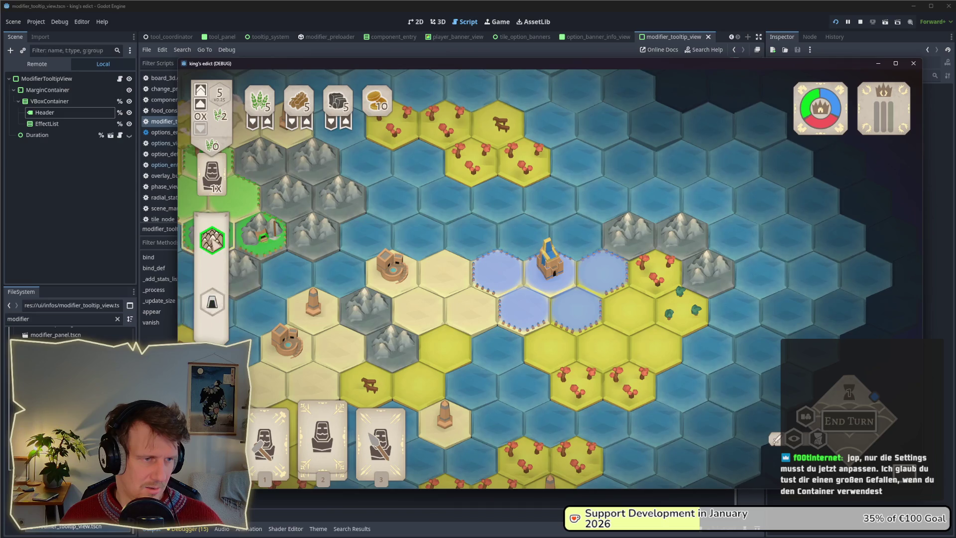
{"action": "left_click", "coordinate": [222, 276]}
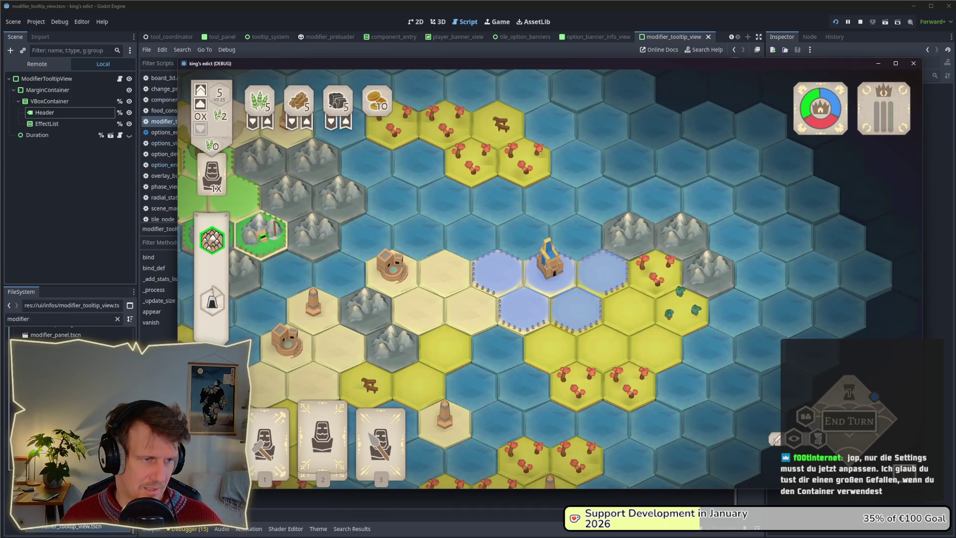
{"action": "left_click", "coordinate": [212, 304]}
{"action": "left_click_drag", "start_coordinate": [189, 253], "coordinate": [444, 228]}
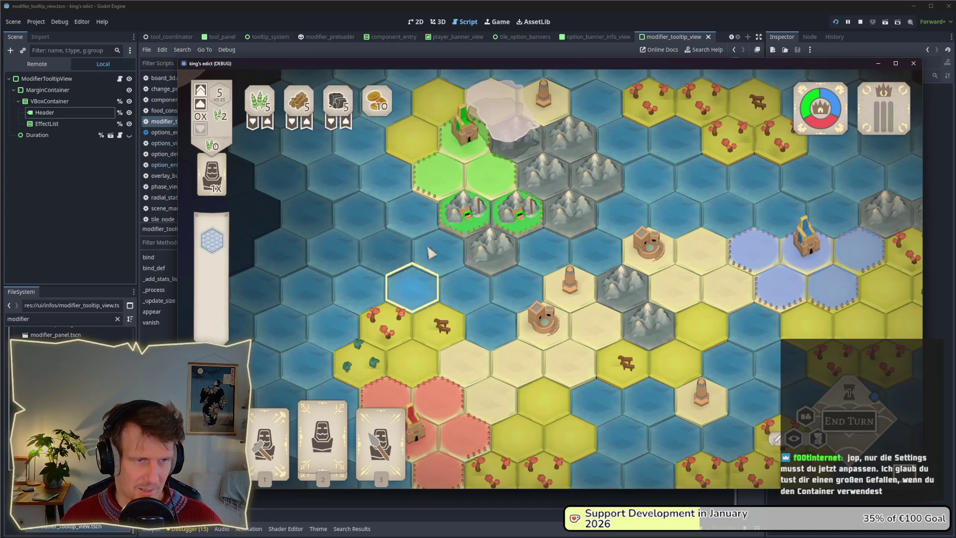
{"action": "left_click", "coordinate": [450, 125]}
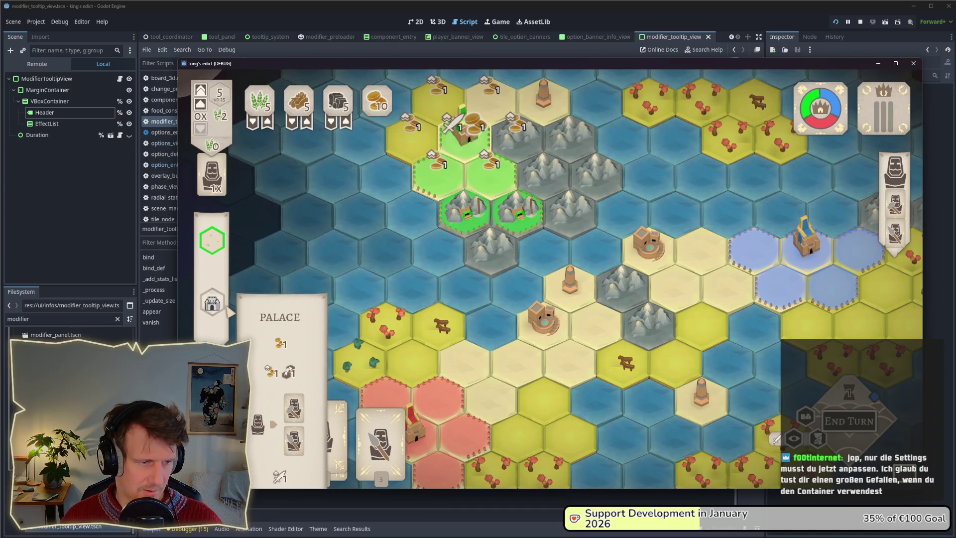
{"action": "left_click_drag", "start_coordinate": [544, 145], "coordinate": [407, 160]}
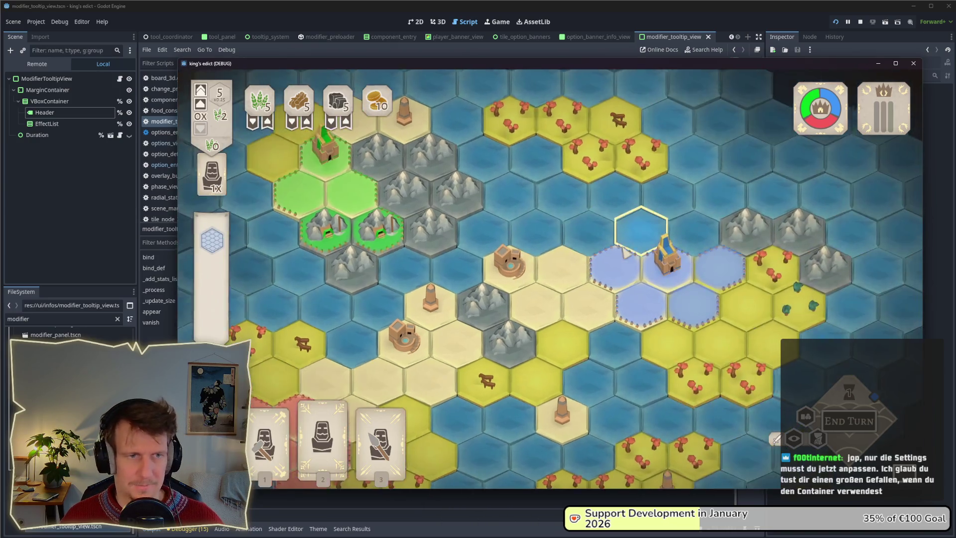
{"action": "left_click", "coordinate": [421, 130]}
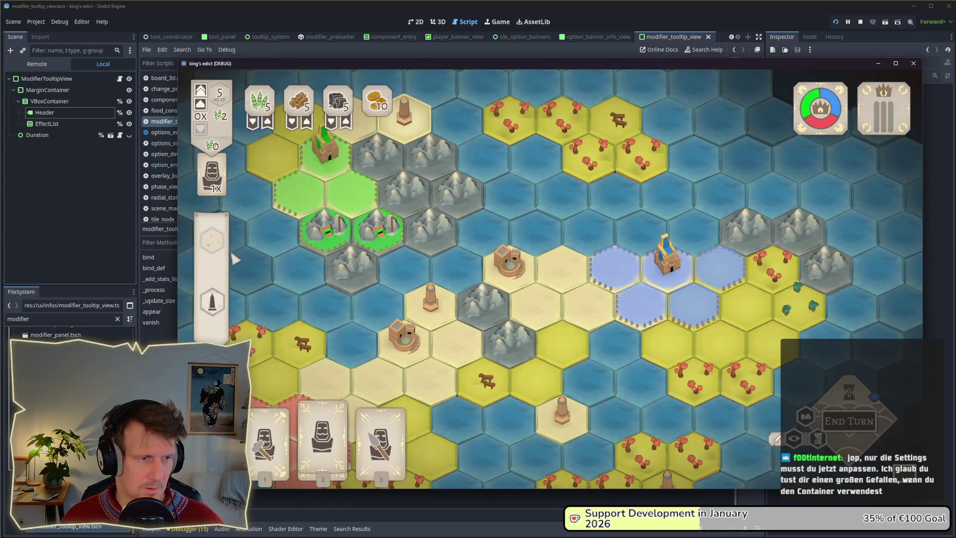
{"action": "key", "text": "F8"}
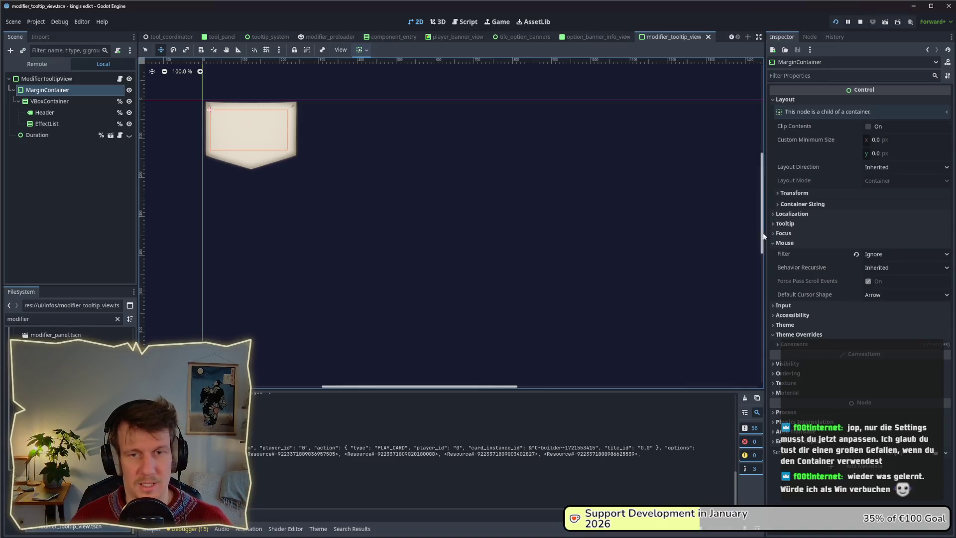
- Review the margin values and properties of MarginContainer, VBoxContainer and the ModifierTooltipView root
{"action": "left_click", "coordinate": [827, 344]}
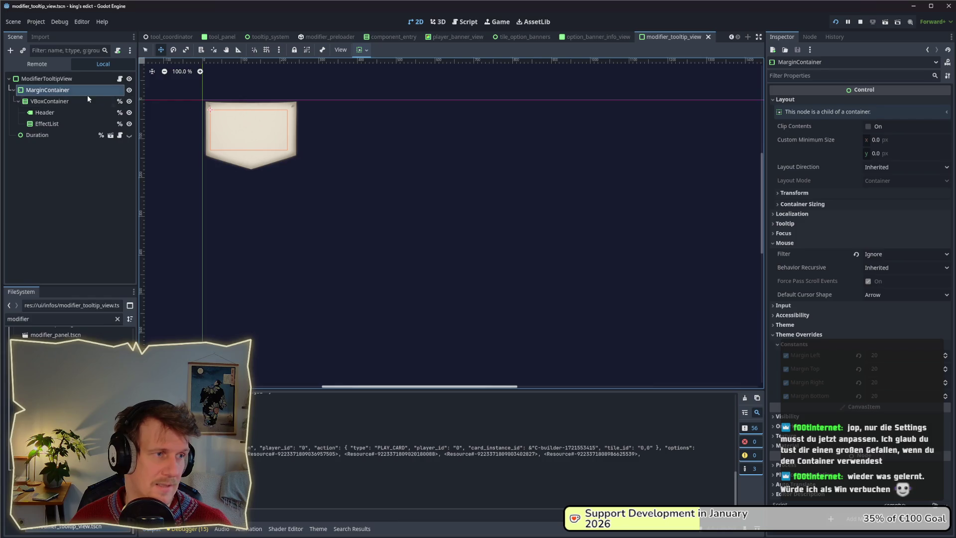
{"action": "left_click", "coordinate": [31, 101]}
{"action": "left_click", "coordinate": [34, 91]}
{"action": "left_click", "coordinate": [34, 79]}
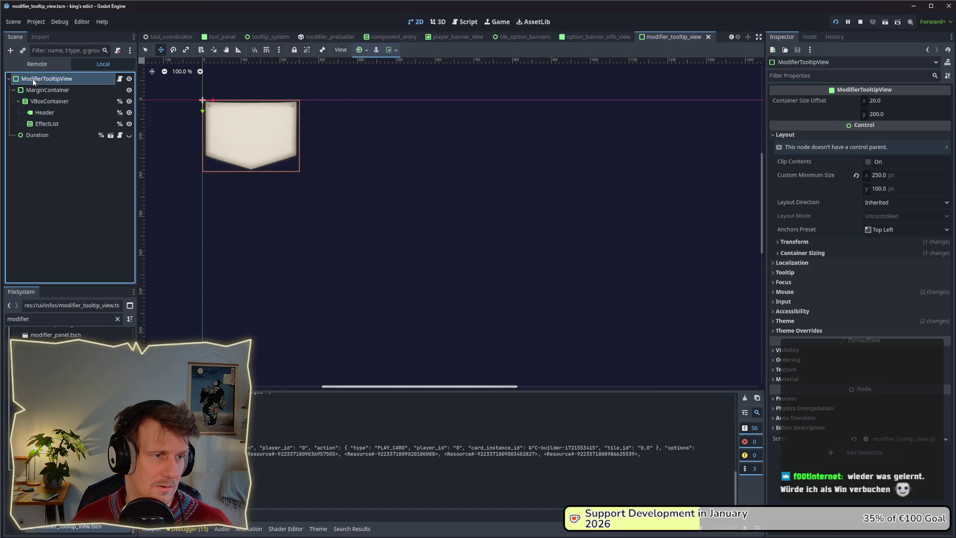
{"action": "left_click", "coordinate": [35, 91]}
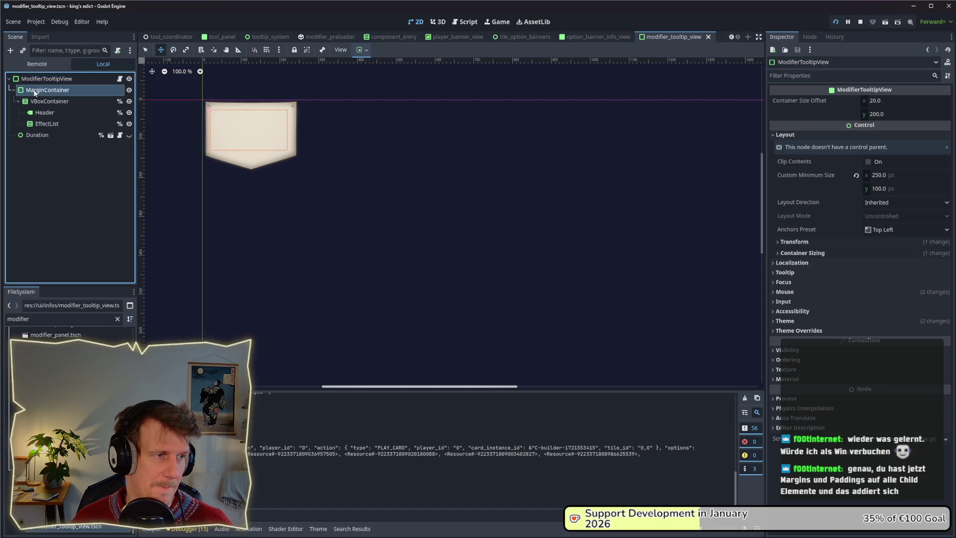
{"action": "left_click", "coordinate": [36, 102]}
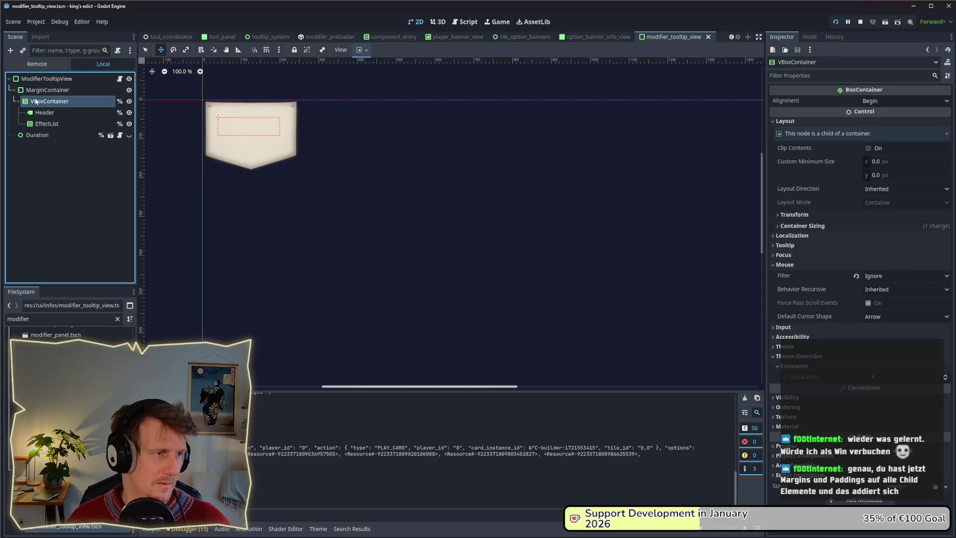
- Reparent VBoxContainer directly under ModifierTooltipView, save the scene, and rerun the game
{"action": "left_click_drag", "start_coordinate": [29, 87], "coordinate": [29, 85]}
{"action": "key", "text": "ctrl+s"}
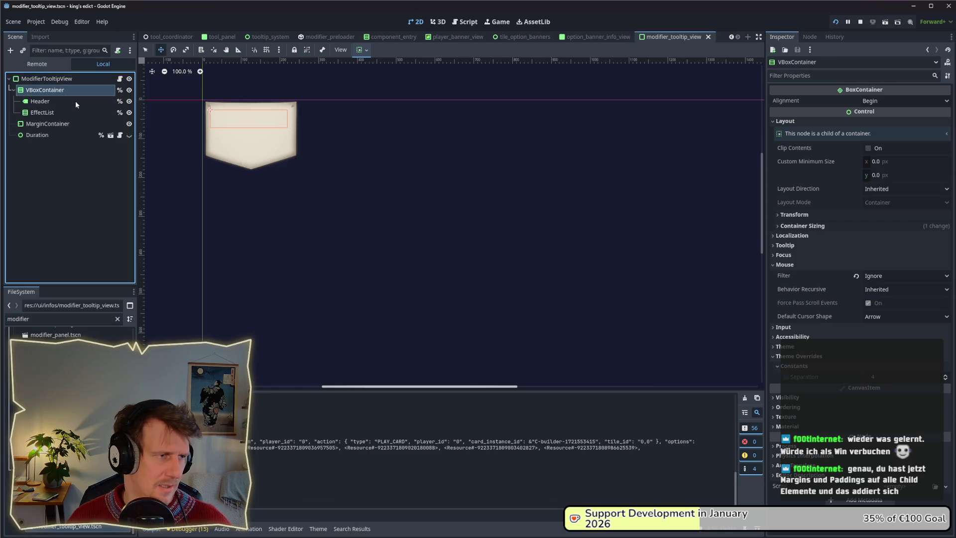
{"action": "key", "text": "alt+Tab"}
{"action": "key", "text": "F5"}
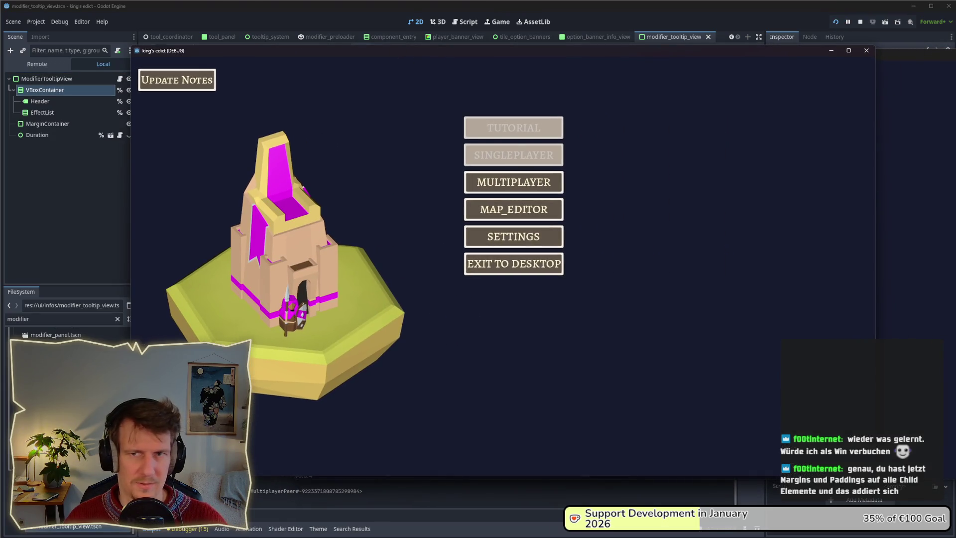
- Start a multiplayer match on stone_island.map
{"action": "left_click", "coordinate": [531, 181]}
{"action": "left_click", "coordinate": [585, 182]}
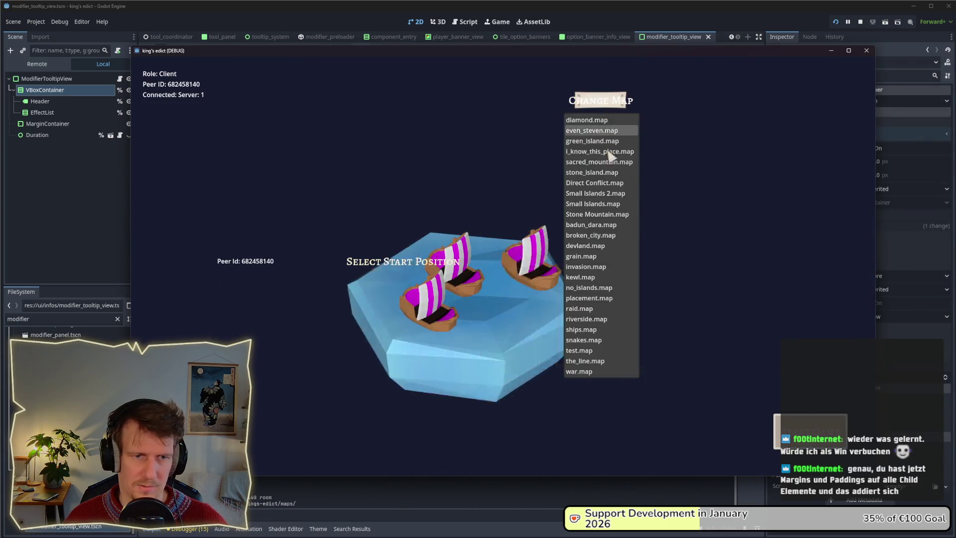
{"action": "left_click", "coordinate": [611, 172]}
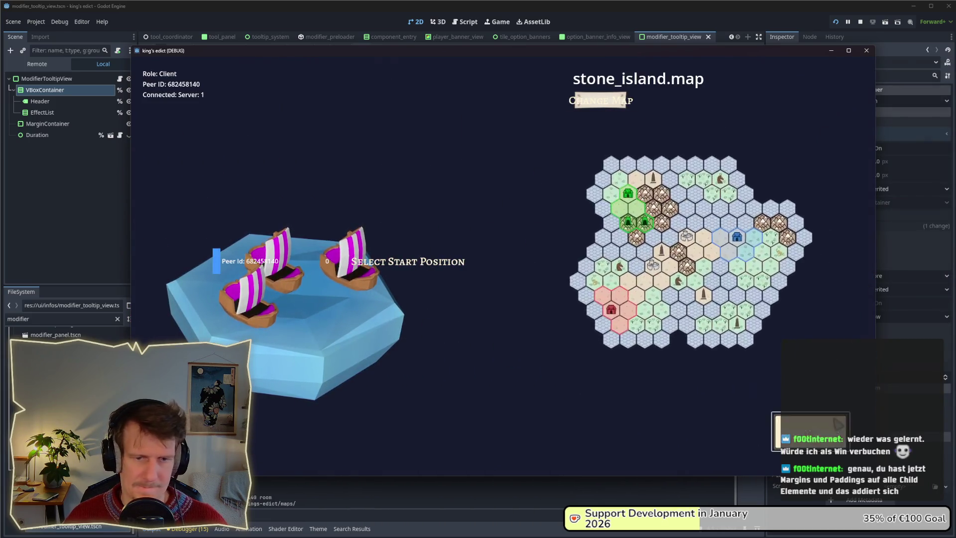
{"action": "left_click", "coordinate": [687, 345]}
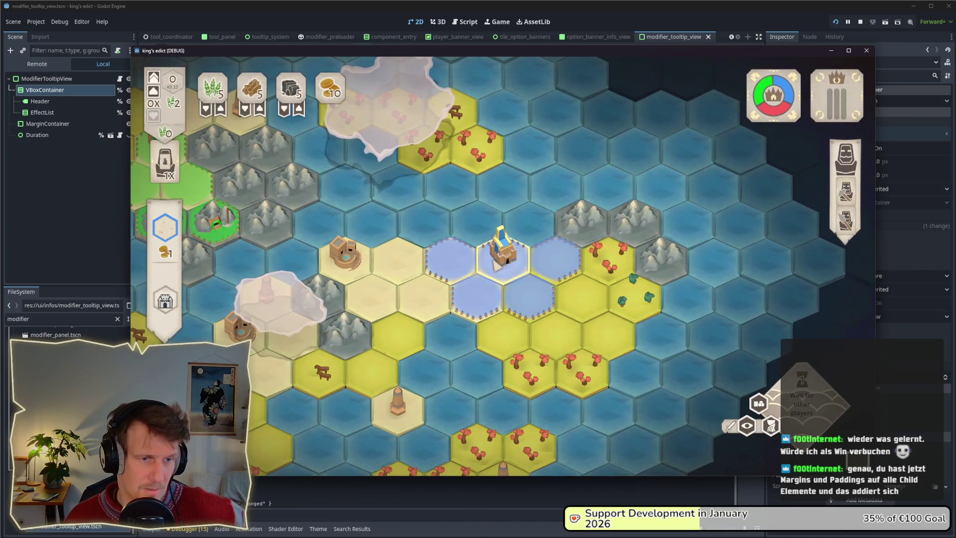
- Place a unit card on the hex below the castle, then cancel the building choice
{"action": "mouse_move", "coordinate": [168, 298]}
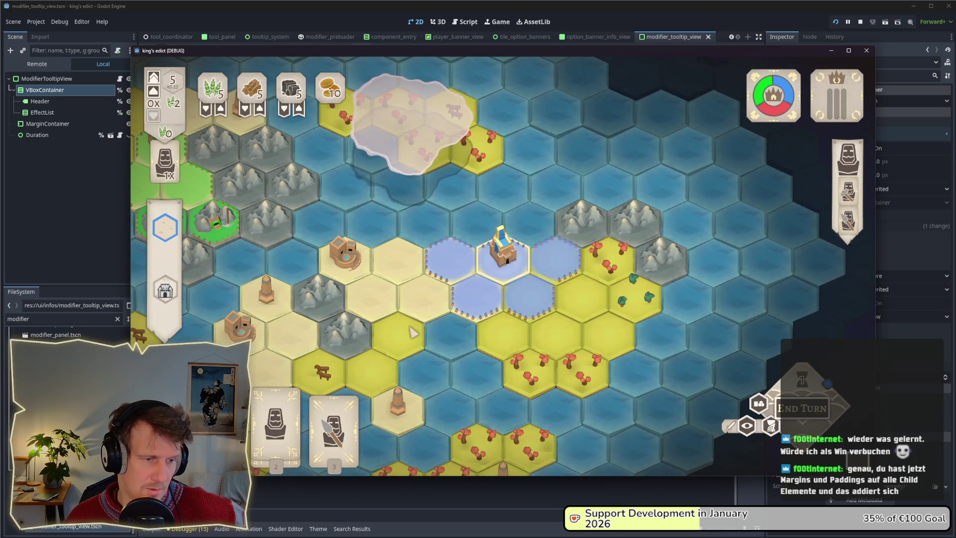
{"action": "mouse_move", "coordinate": [333, 428]}
{"action": "left_mouse_down"}
{"action": "mouse_move", "coordinate": [398, 359]}
{"action": "mouse_move", "coordinate": [478, 299]}
{"action": "mouse_move", "coordinate": [398, 269]}
{"action": "mouse_move", "coordinate": [373, 140]}
{"action": "mouse_move", "coordinate": [398, 130]}
{"action": "mouse_move", "coordinate": [370, 185]}
{"action": "mouse_move", "coordinate": [600, 167]}
{"action": "mouse_move", "coordinate": [313, 187]}
{"action": "mouse_move", "coordinate": [538, 188]}
{"action": "mouse_move", "coordinate": [548, 172]}
{"action": "left_mouse_up"}
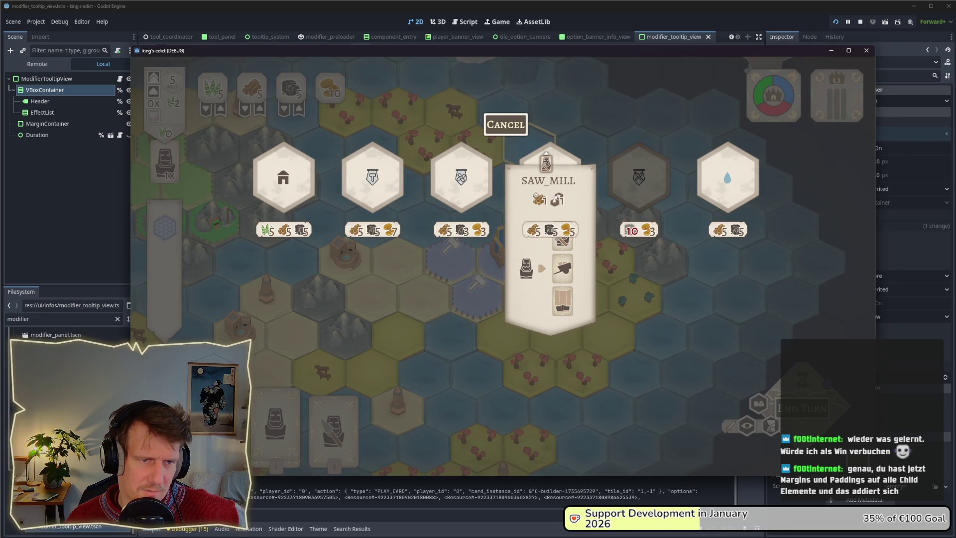
{"action": "mouse_move", "coordinate": [546, 162]}
{"action": "left_mouse_down"}
{"action": "mouse_move", "coordinate": [229, 261]}
{"action": "mouse_move", "coordinate": [222, 330]}
{"action": "mouse_move", "coordinate": [444, 271]}
{"action": "mouse_move", "coordinate": [498, 128]}
{"action": "left_mouse_up"}
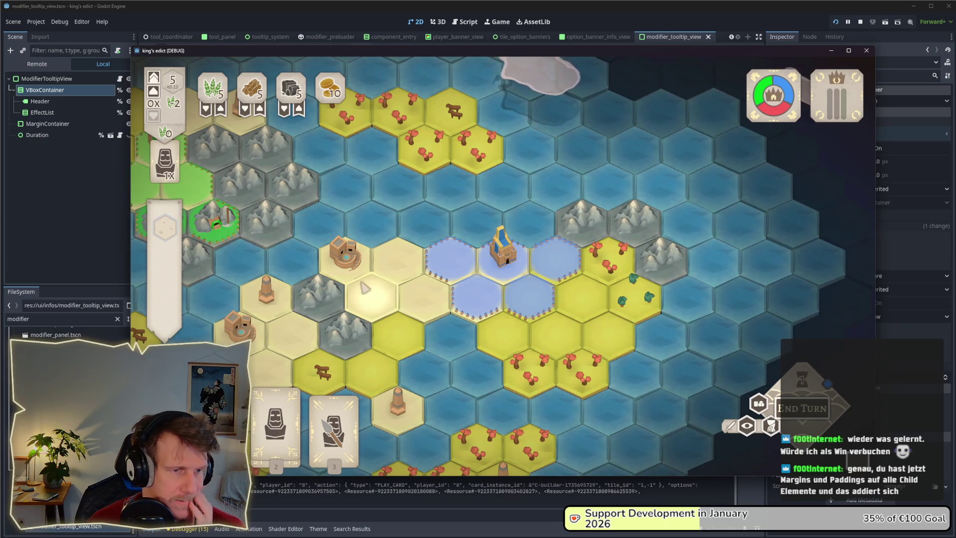
- Pan the map and check the Village and Spearmen tooltips, then return to the editor
{"action": "key", "text": "a"}
{"action": "key", "text": "s"}
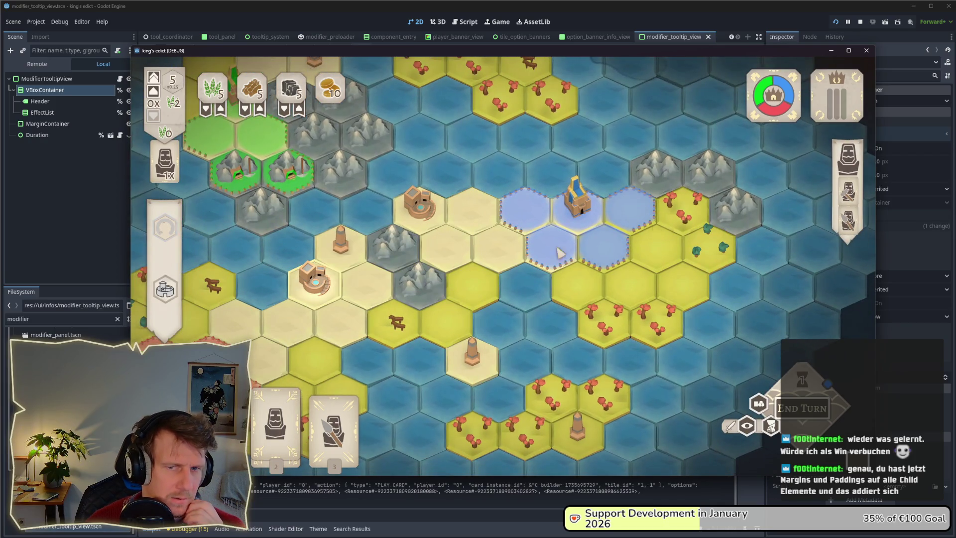
{"action": "mouse_move", "coordinate": [847, 194]}
{"action": "mouse_move", "coordinate": [850, 223]}
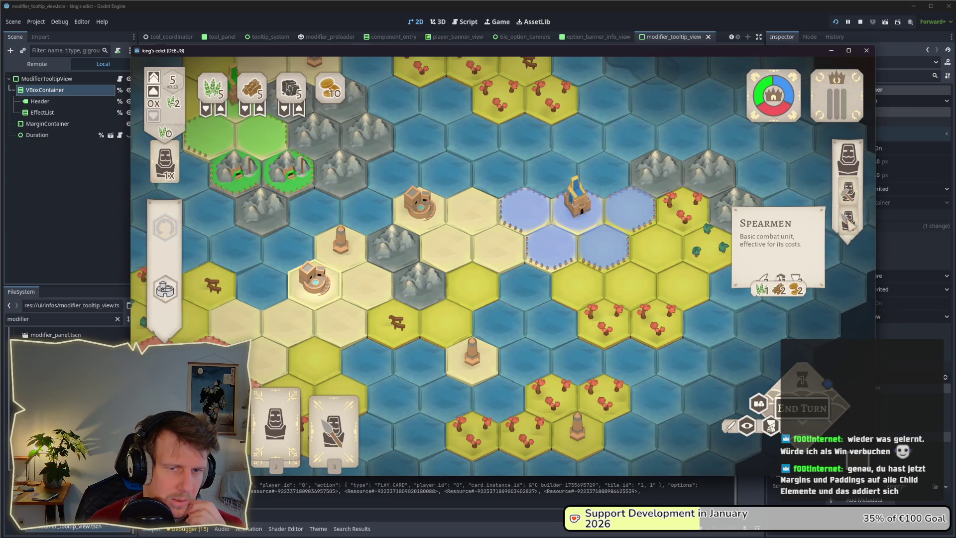
{"action": "mouse_move", "coordinate": [318, 270]}
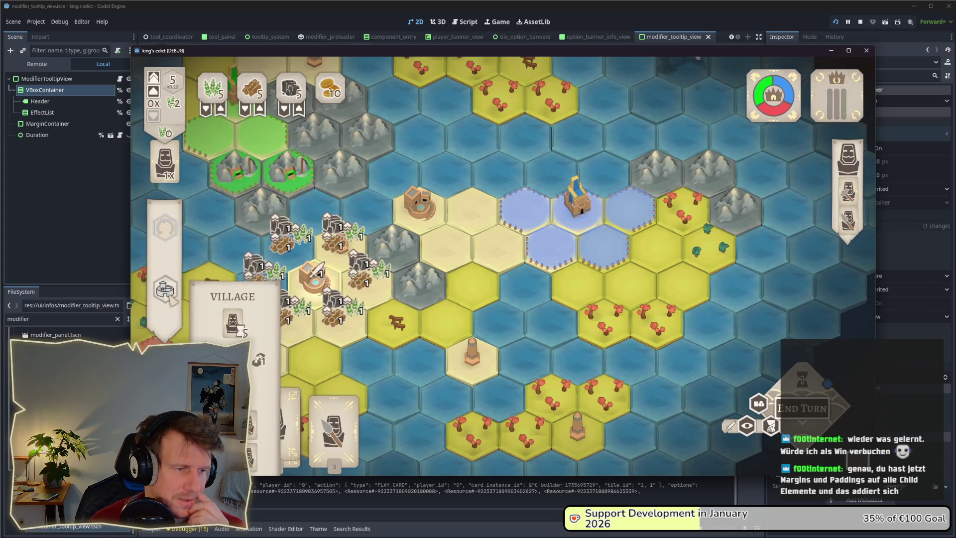
{"action": "key", "text": "alt+Tab"}
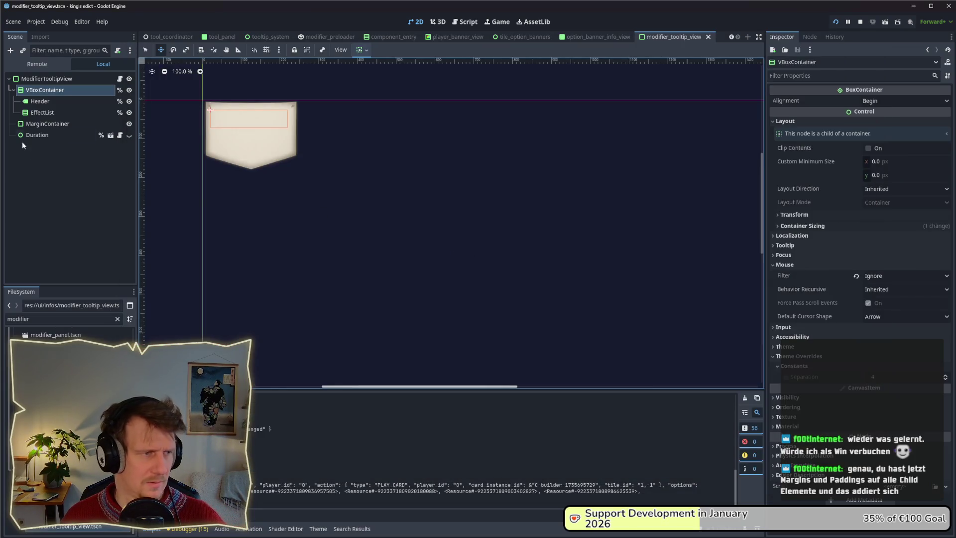
- Change EffectList's Separation override from 30 to 20
{"action": "left_click", "coordinate": [42, 112]}
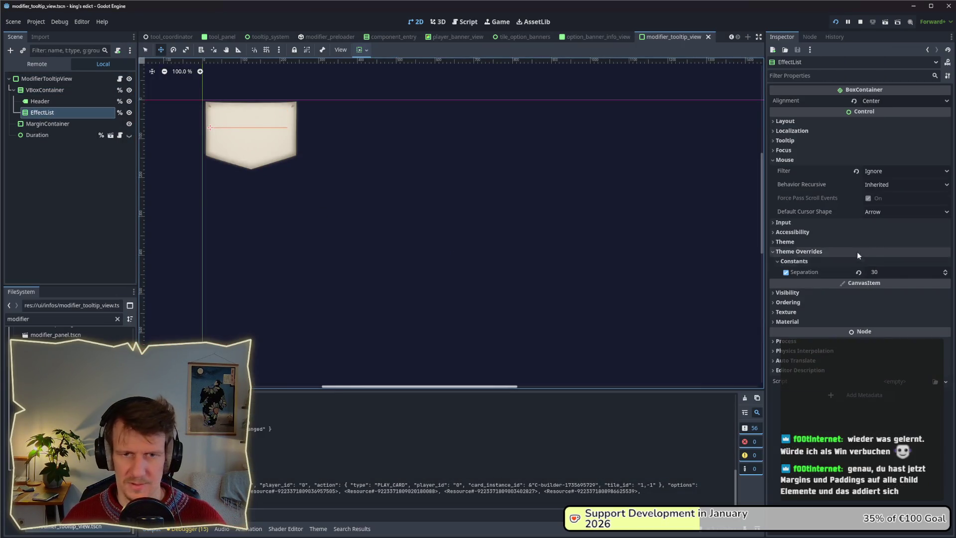
{"action": "left_click", "coordinate": [896, 272]}
{"action": "type", "text": "20"}
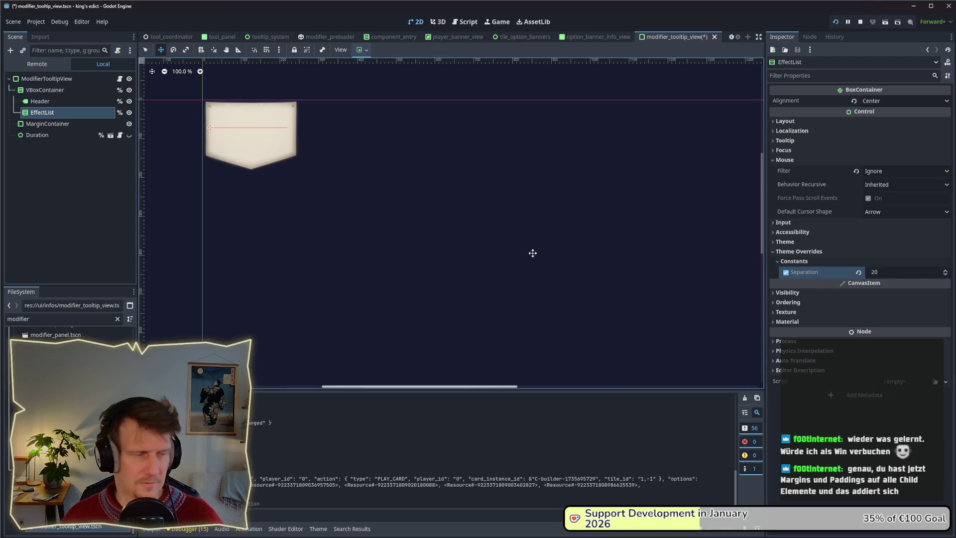
{"action": "key", "text": "alt+Tab"}
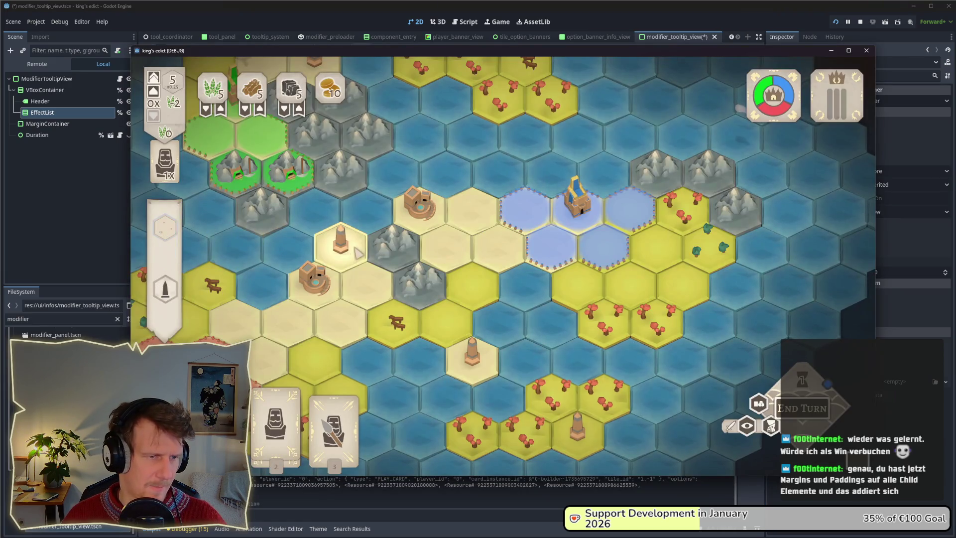
- Place the obelisk and check the building tooltips around the capital, then select MarginContainer
{"action": "left_click", "coordinate": [163, 294]}
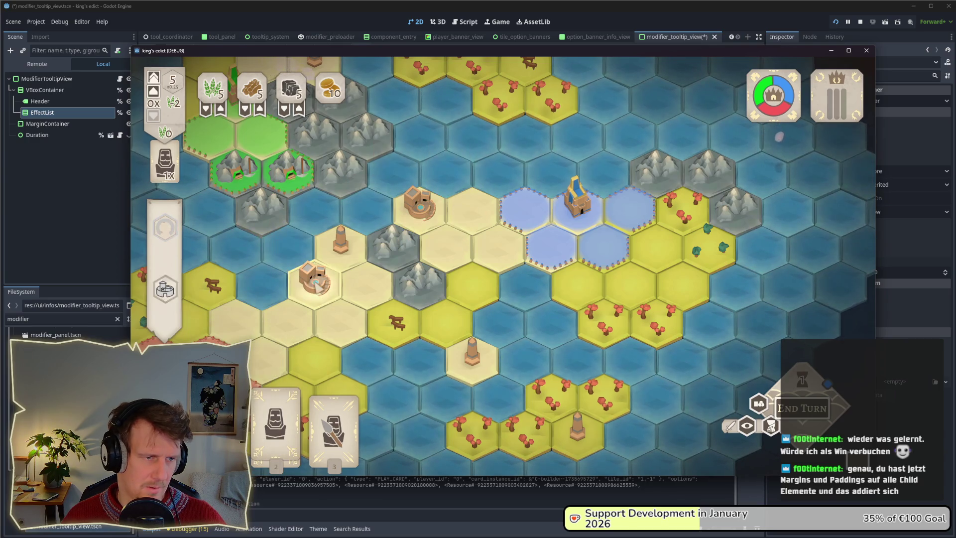
{"action": "key", "text": "s"}
{"action": "mouse_move", "coordinate": [171, 293]}
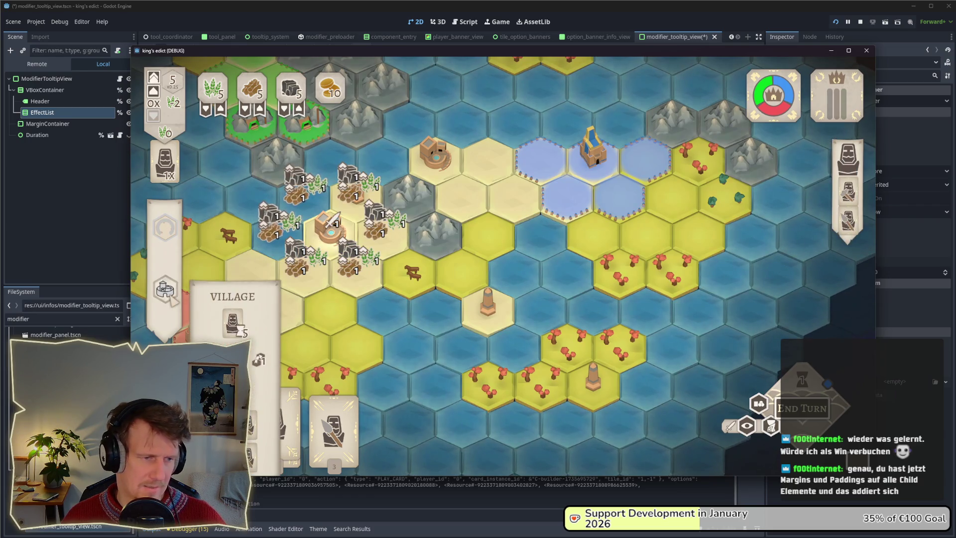
{"action": "left_click", "coordinate": [165, 227]}
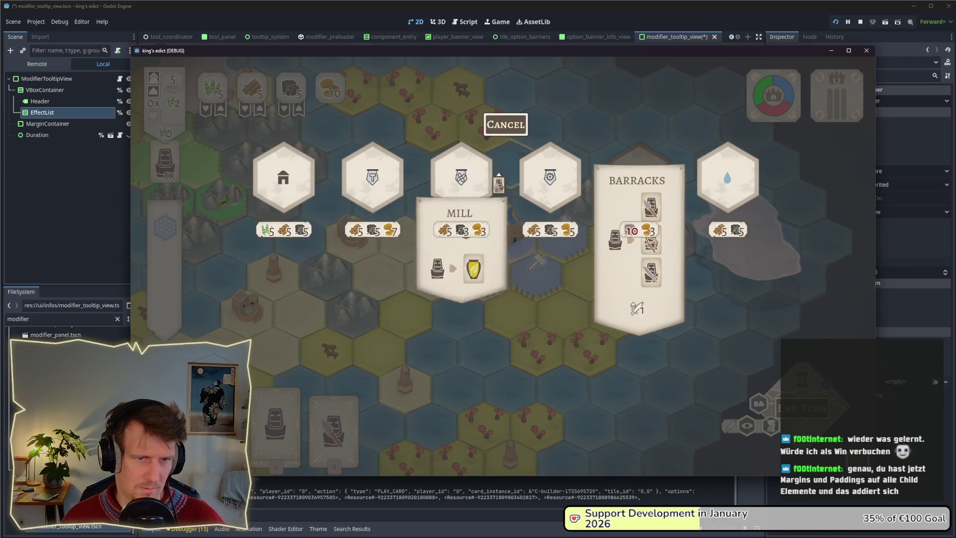
{"action": "mouse_move", "coordinate": [476, 193]}
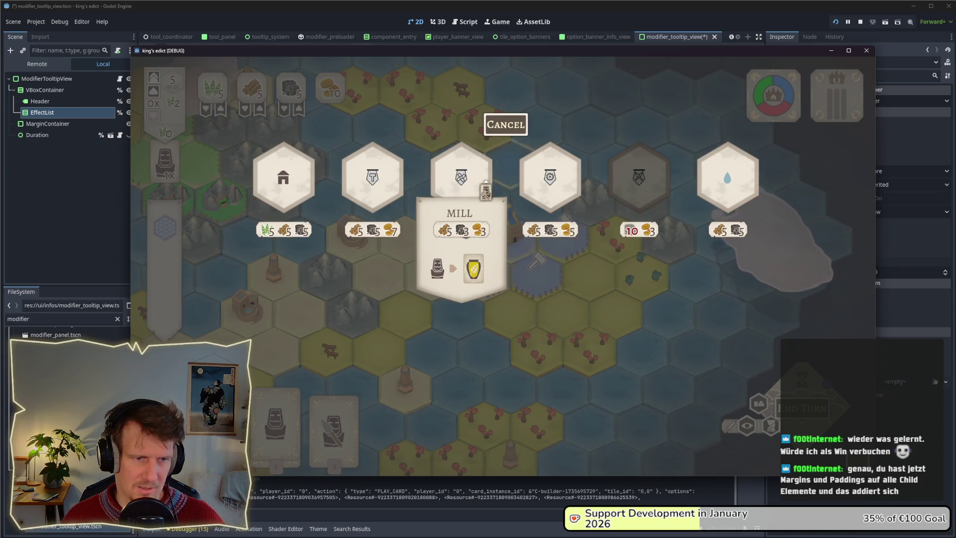
{"action": "mouse_move", "coordinate": [395, 187]}
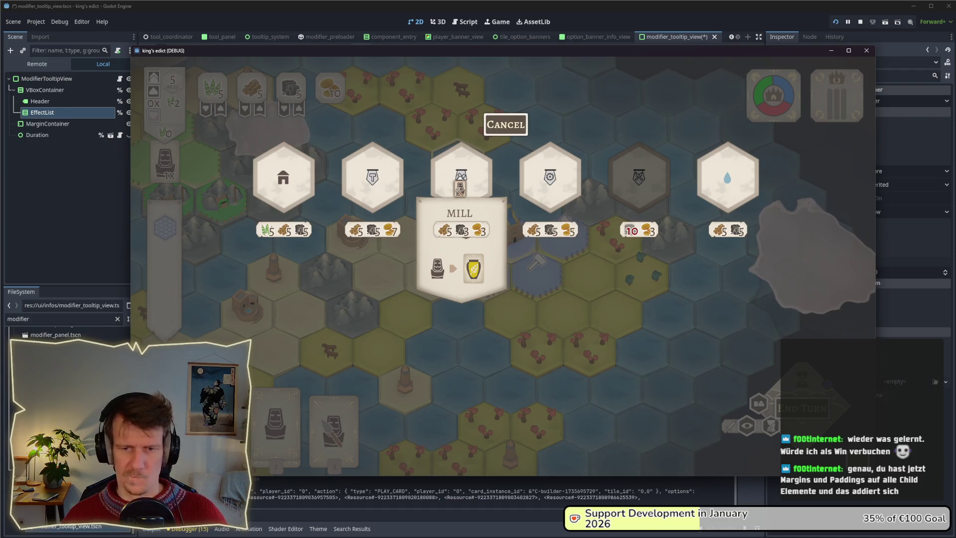
{"action": "left_click", "coordinate": [64, 166]}
{"action": "left_click", "coordinate": [47, 123]}
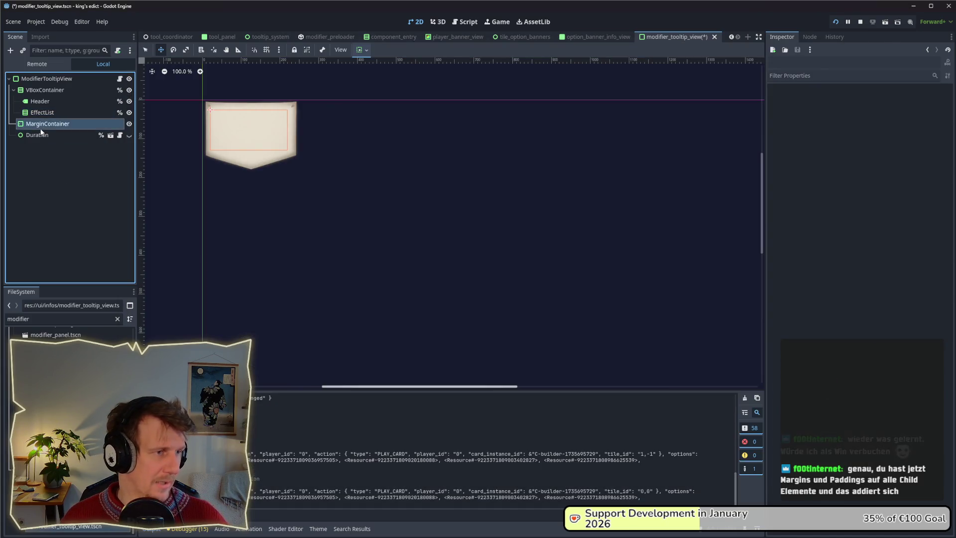
- Delete MarginContainer, then review the EffectList, Duration and VBoxContainer properties
{"action": "key", "text": "Delete"}
{"action": "key", "text": "Return"}
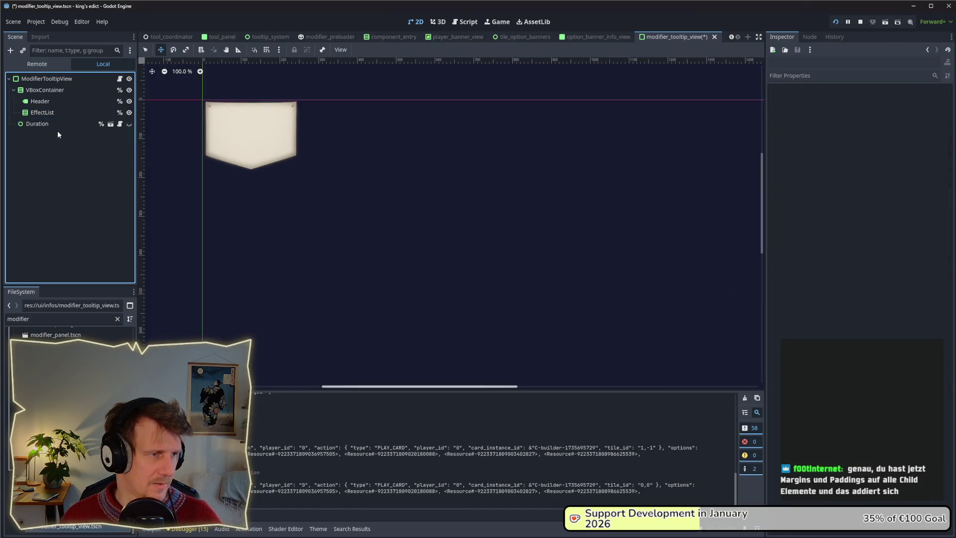
{"action": "left_click", "coordinate": [51, 116]}
{"action": "left_click", "coordinate": [49, 127]}
{"action": "left_click", "coordinate": [52, 113]}
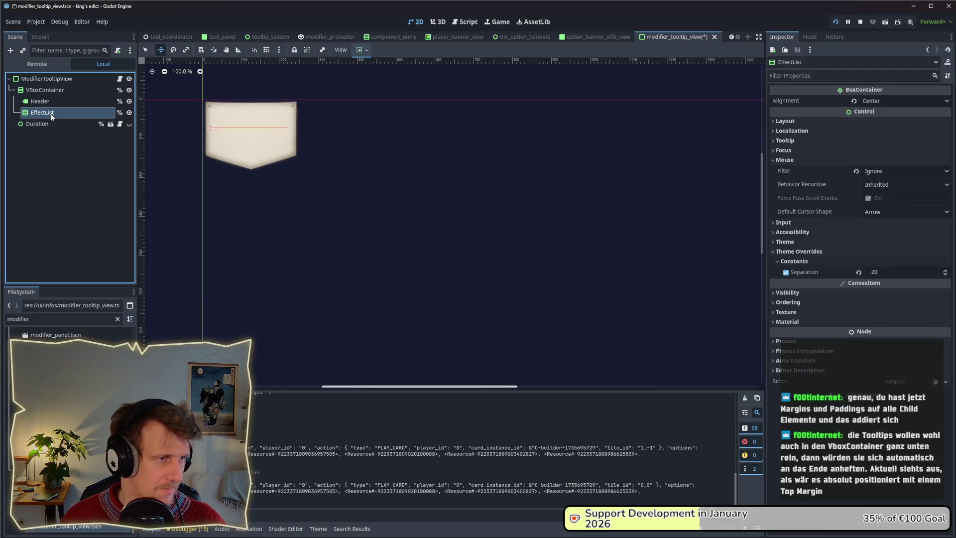
{"action": "left_click", "coordinate": [49, 92]}
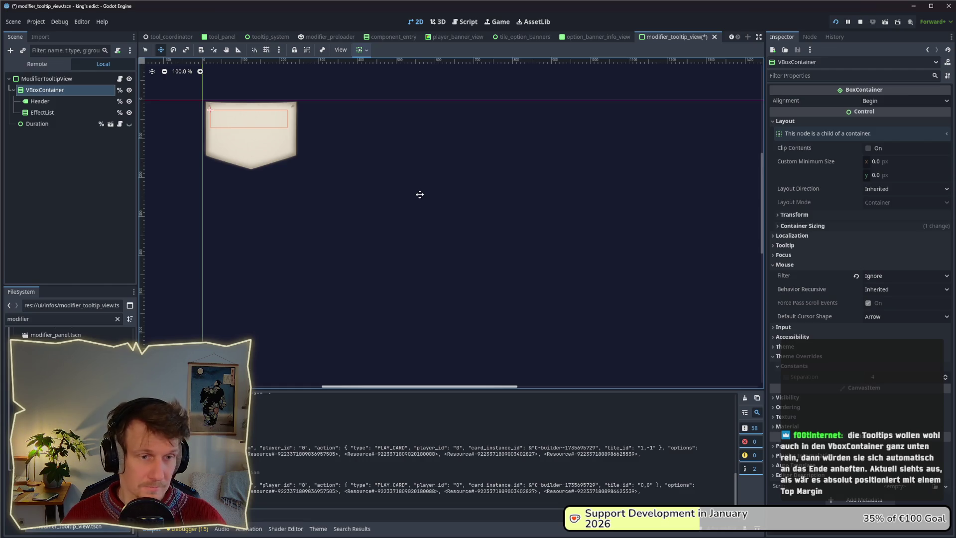
- In the game, recheck the Village, Builder, Spearmen and Palace tooltips
{"action": "key", "text": "alt+Tab"}
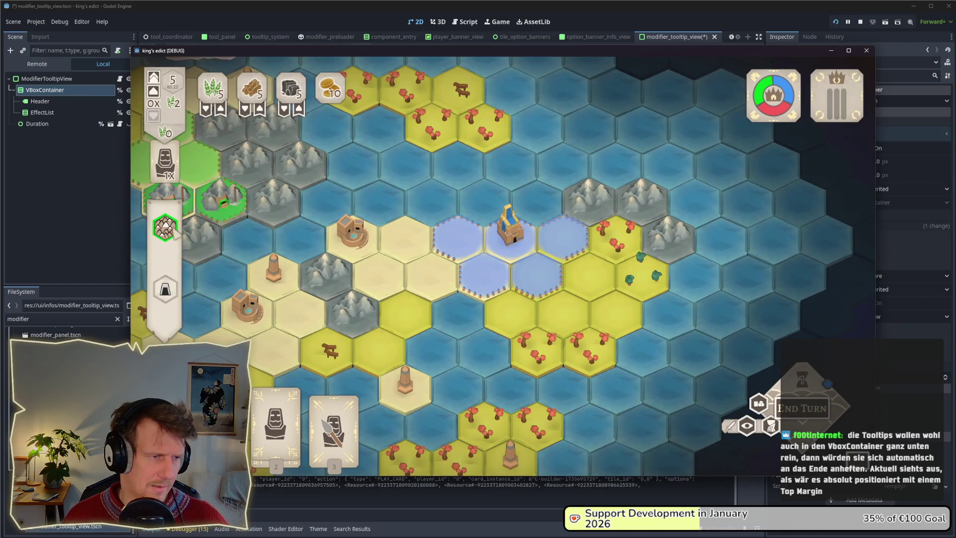
{"action": "mouse_move", "coordinate": [209, 320]}
{"action": "mouse_move", "coordinate": [166, 299]}
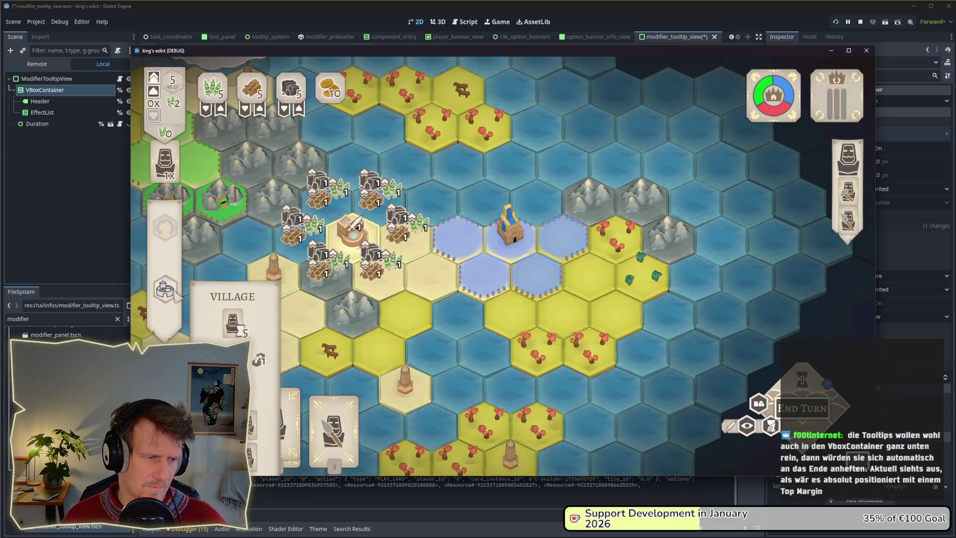
{"action": "left_click", "coordinate": [510, 231]}
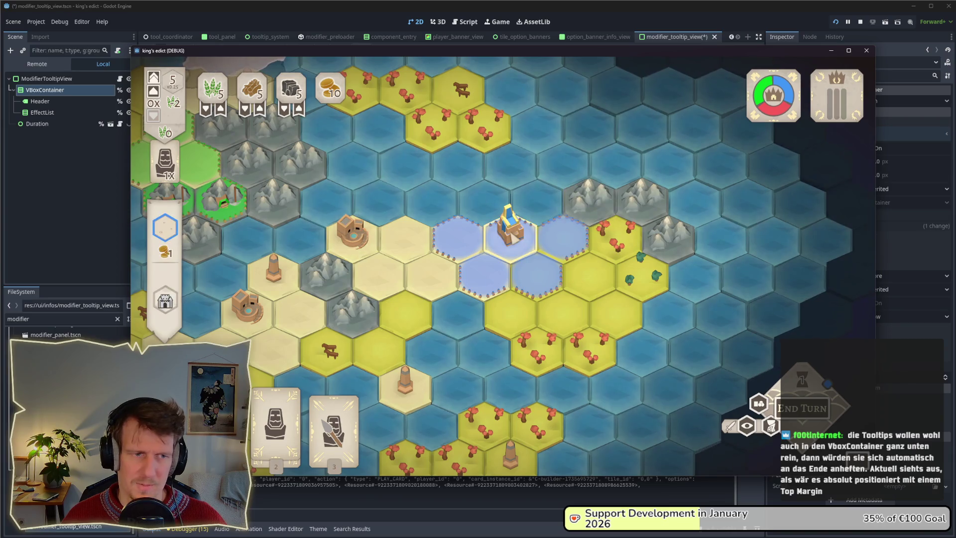
{"action": "mouse_move", "coordinate": [851, 221]}
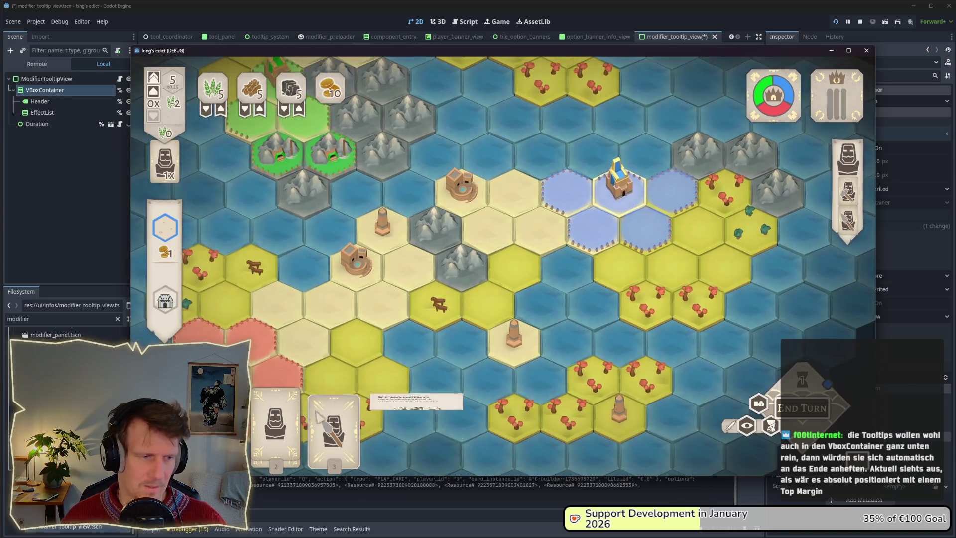
{"action": "mouse_move", "coordinate": [284, 426]}
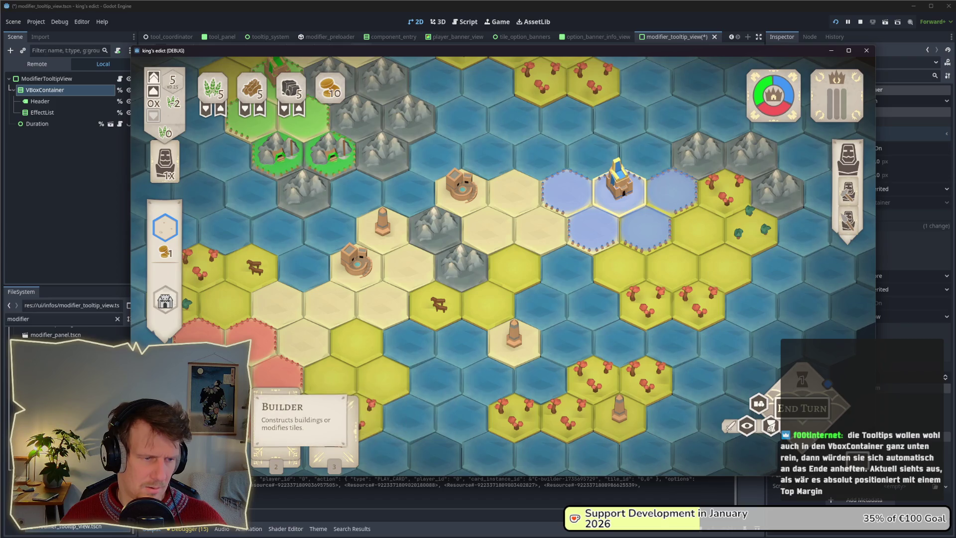
{"action": "mouse_move", "coordinate": [339, 428]}
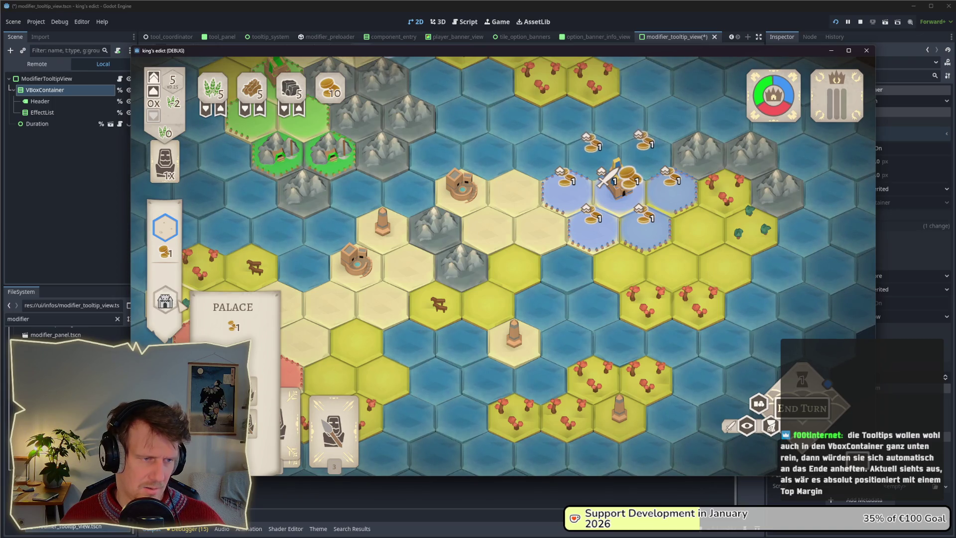
{"action": "key", "text": "alt+Tab"}
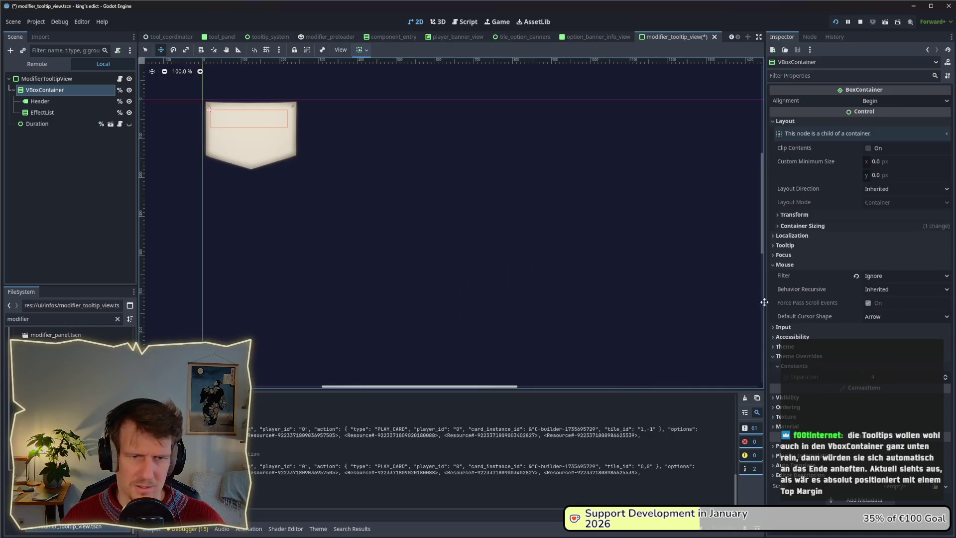
- Change EffectList's Separation override to 15
{"action": "left_click", "coordinate": [45, 112]}
{"action": "left_click", "coordinate": [785, 272]}
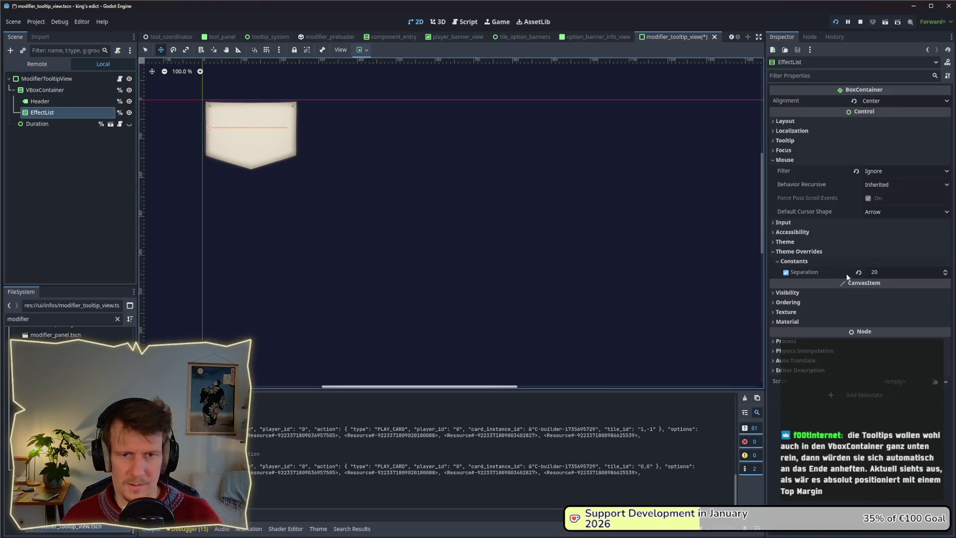
{"action": "left_click", "coordinate": [885, 272]}
{"action": "type", "text": "150"}
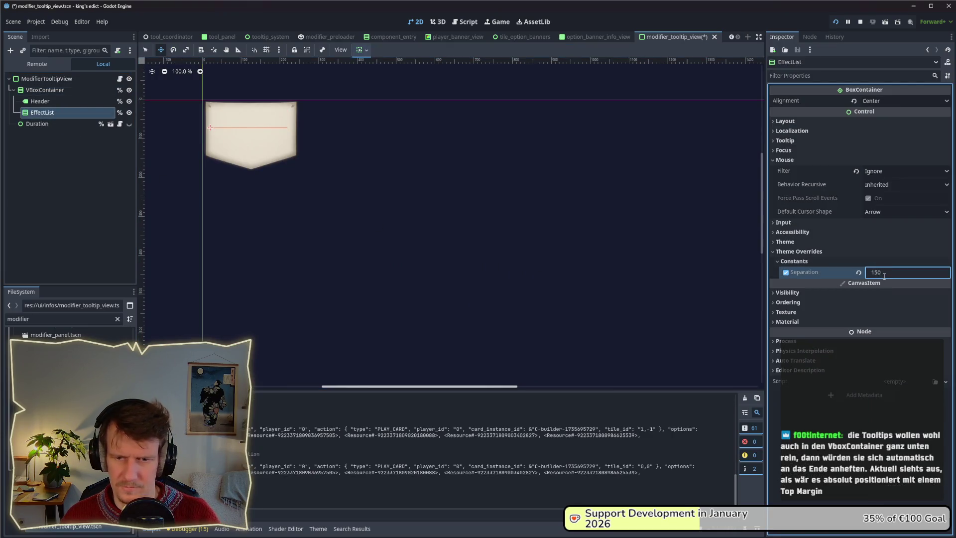
{"action": "key", "text": "BackSpace"}
{"action": "key", "text": "Return"}
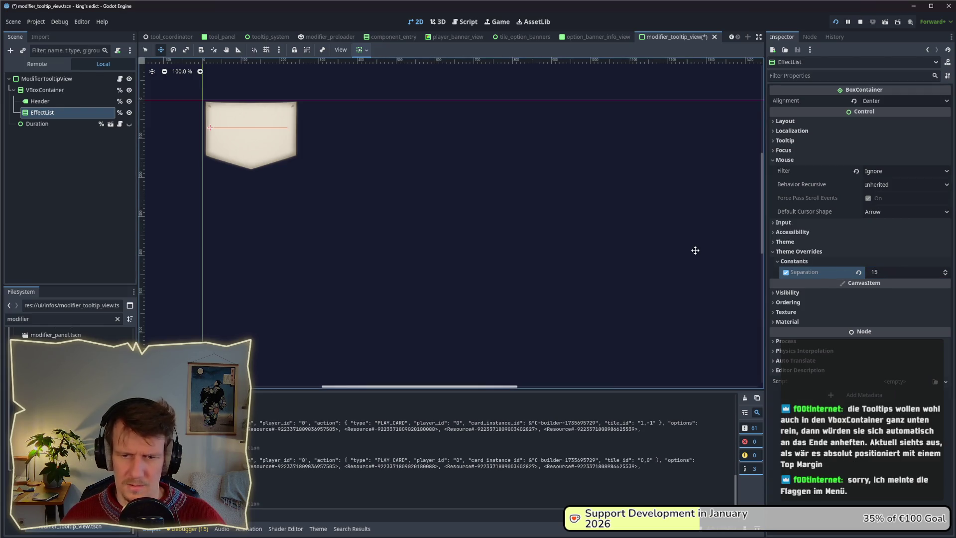
- Play the builder card to preview the building tooltips, then stop the game
{"action": "key", "text": "alt+Tab"}
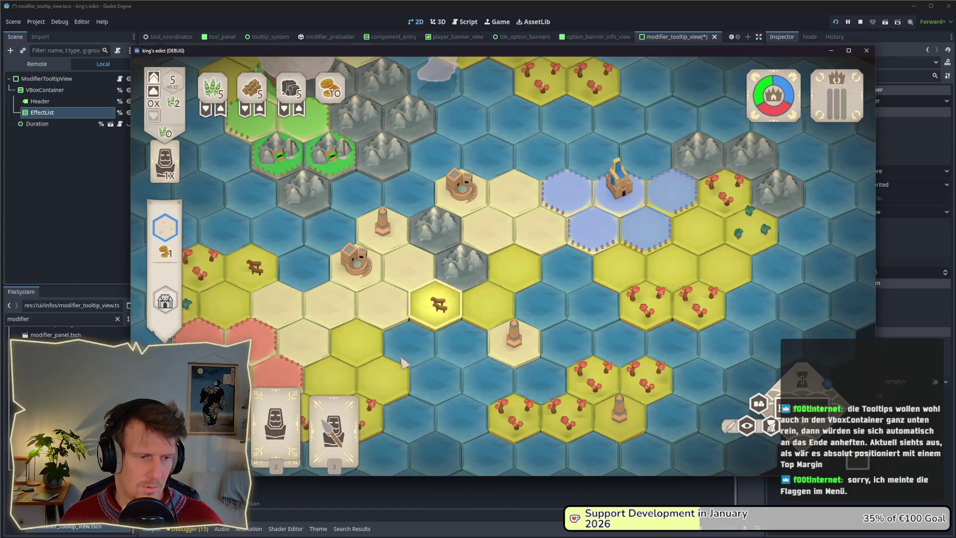
{"action": "left_click", "coordinate": [570, 187]}
{"action": "left_click", "coordinate": [572, 199]}
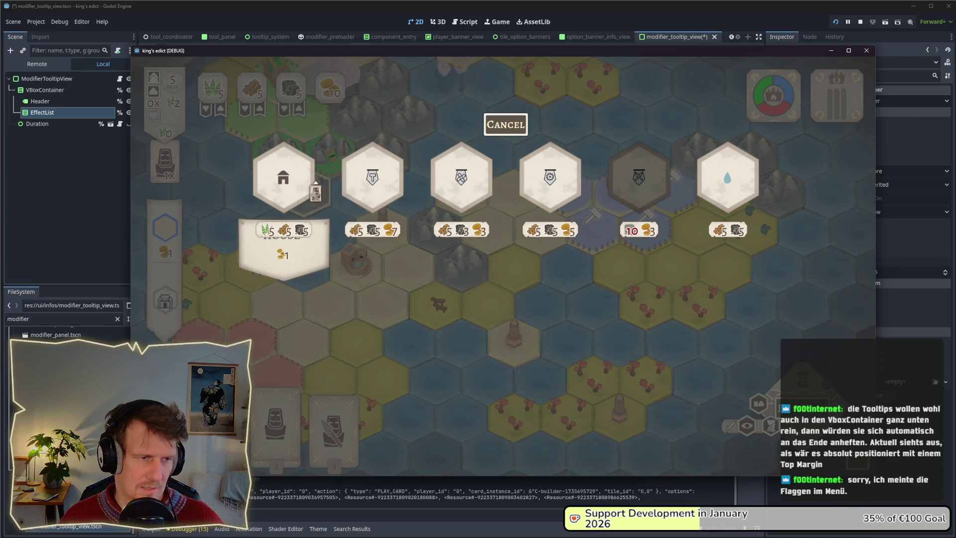
{"action": "left_click", "coordinate": [860, 22]}
{"action": "left_click", "coordinate": [39, 98]}
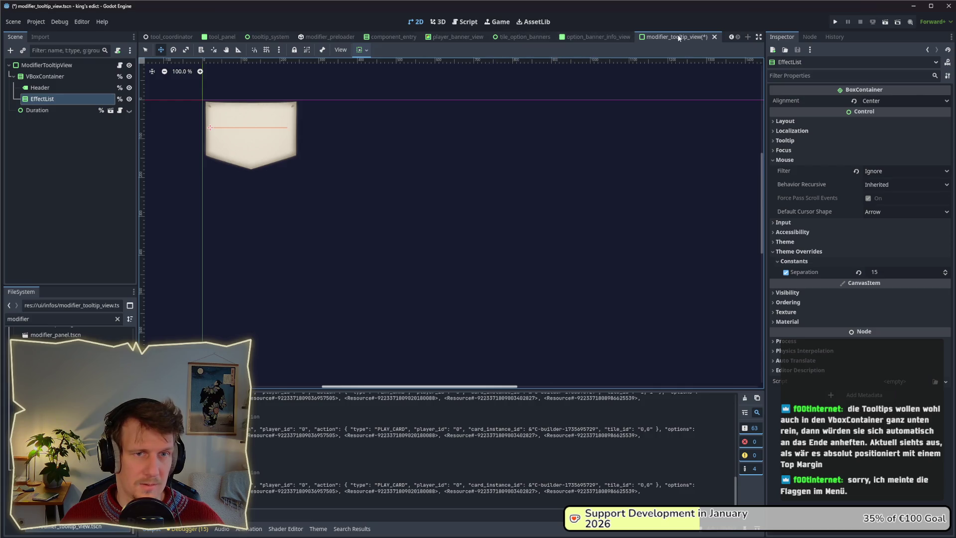
- Save the tooltip scene and switch to the options_view scene
{"action": "key", "text": "ctrl+s"}
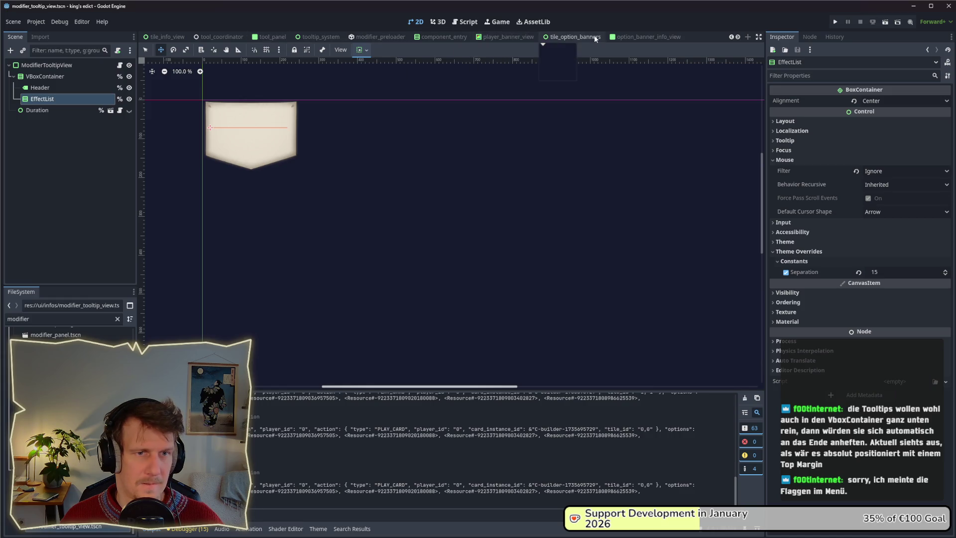
{"action": "left_click", "coordinate": [731, 37]}
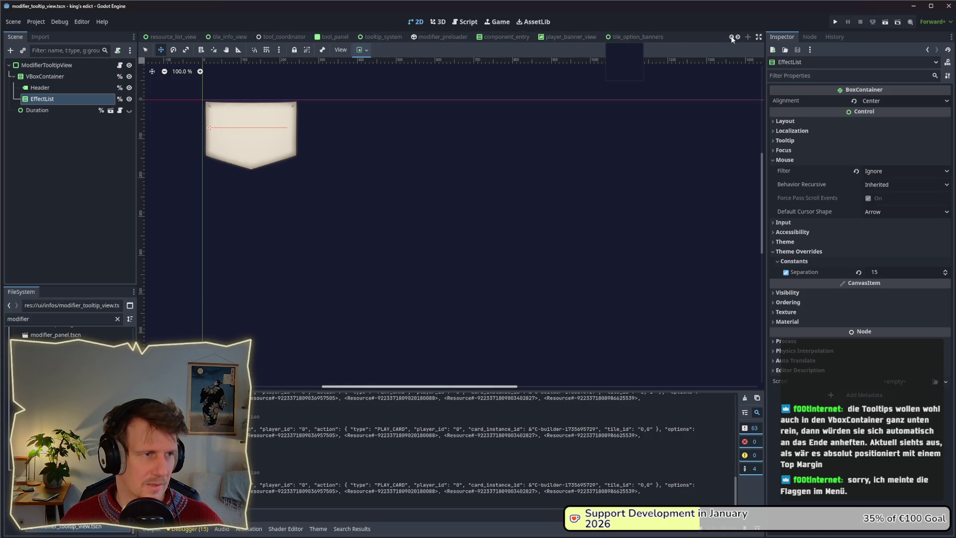
{"action": "left_click", "coordinate": [732, 37]}
{"action": "left_click", "coordinate": [732, 37]}
{"action": "left_click", "coordinate": [731, 37]}
{"action": "left_click", "coordinate": [731, 37]}
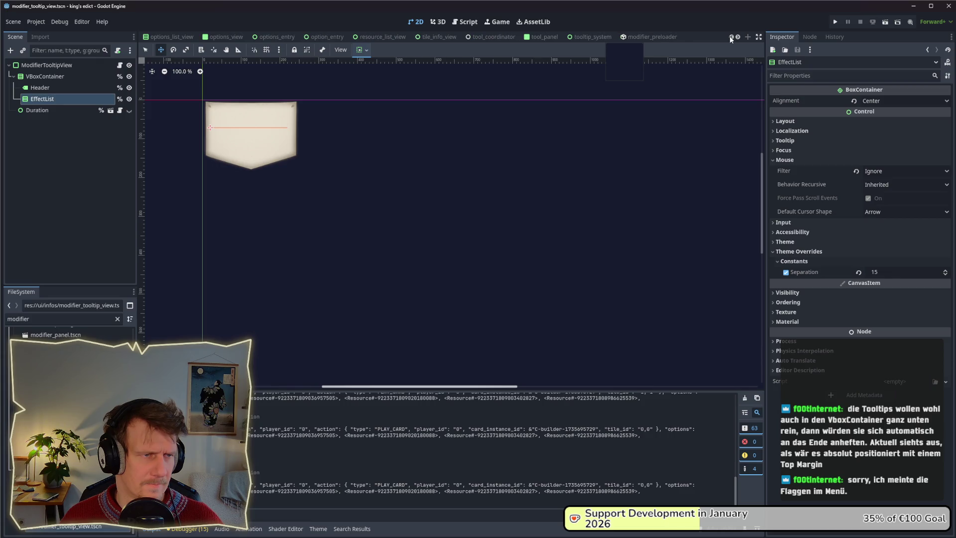
{"action": "left_click", "coordinate": [224, 37]}
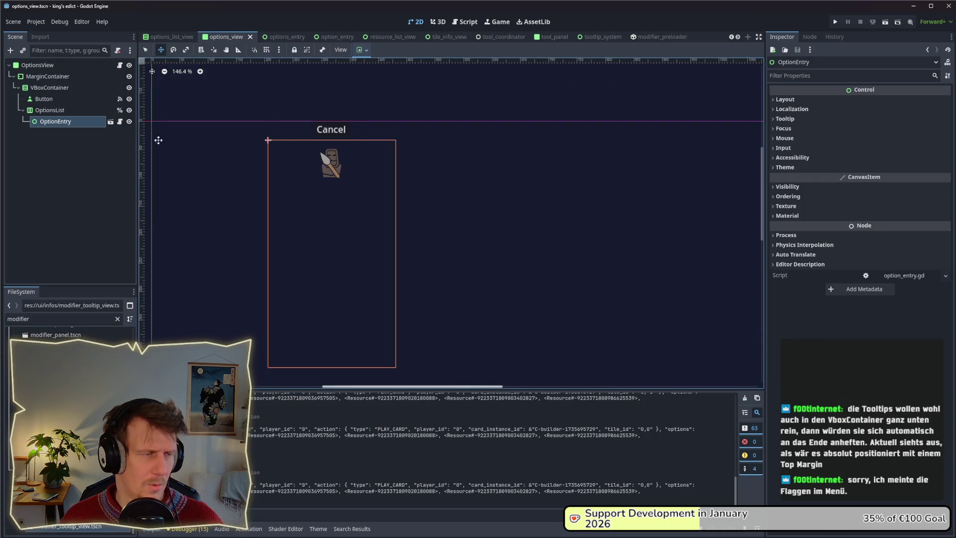
- Inspect the Button and OptionEntry nodes and open option_entry.tscn
{"action": "left_click", "coordinate": [62, 110]}
{"action": "left_click", "coordinate": [55, 99]}
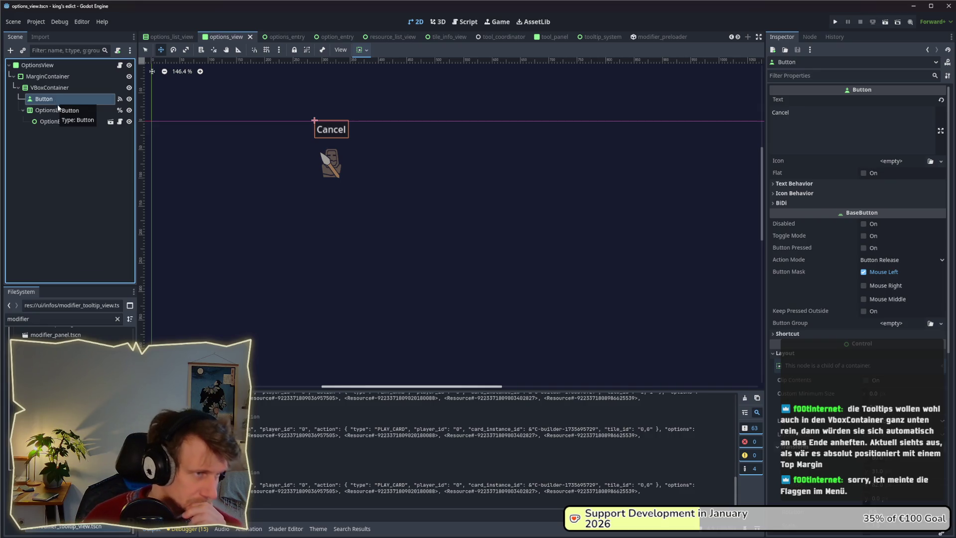
{"action": "left_click", "coordinate": [57, 110]}
{"action": "left_click", "coordinate": [52, 122]}
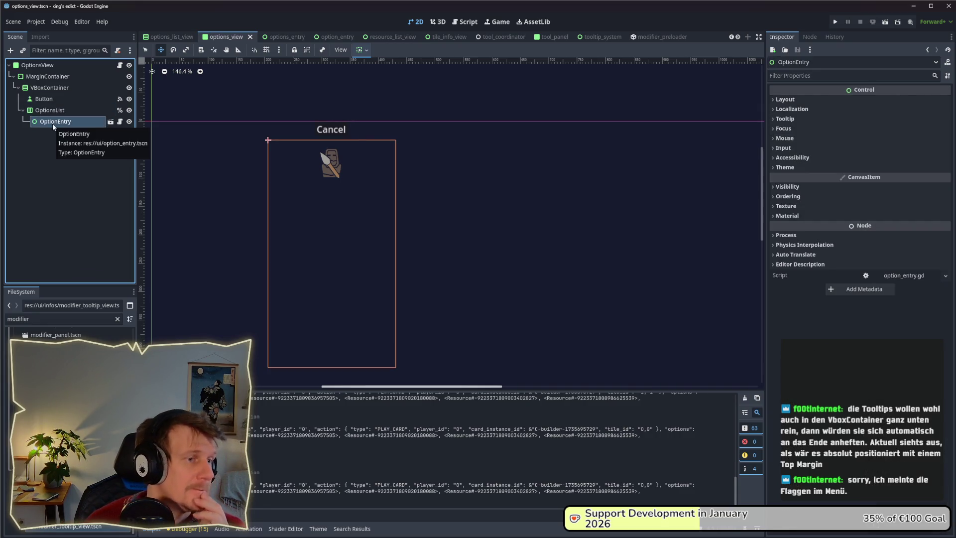
{"action": "left_click", "coordinate": [110, 121]}
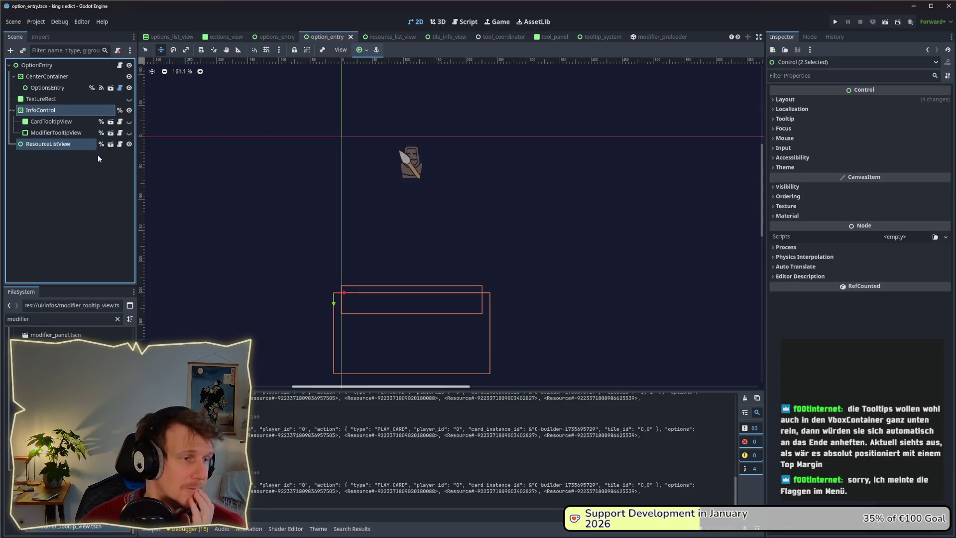
- Inspect the InfoControl, CardTooltipView and ModifierTooltipView nodes in option_entry
{"action": "left_click", "coordinate": [52, 122]}
{"action": "left_click", "coordinate": [48, 110]}
{"action": "left_click", "coordinate": [48, 122]}
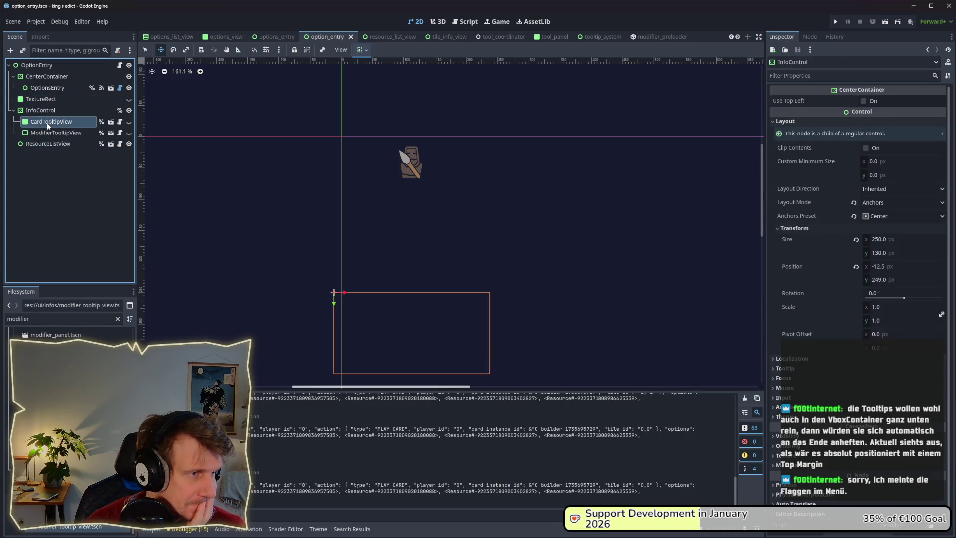
{"action": "left_click", "coordinate": [49, 133]}
{"action": "left_click", "coordinate": [50, 124]}
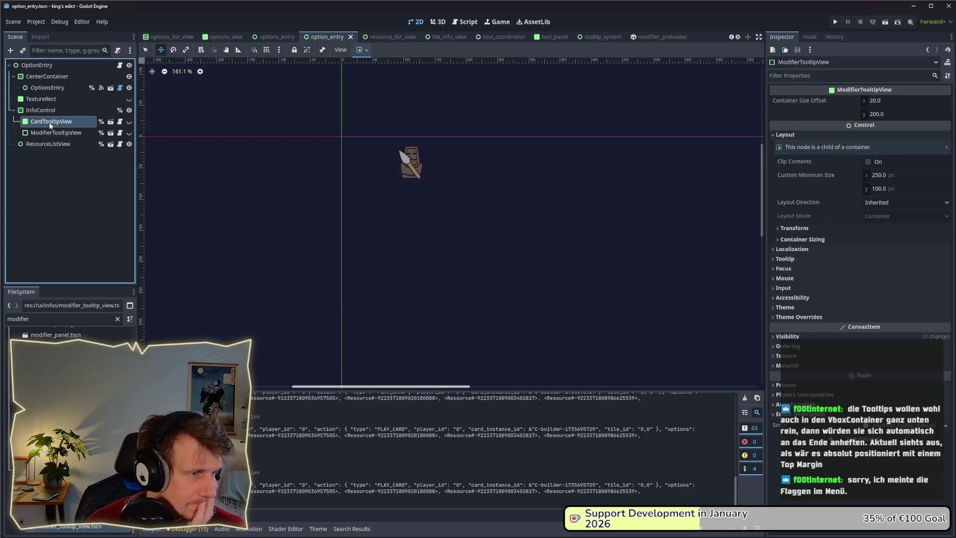
{"action": "left_click", "coordinate": [50, 133]}
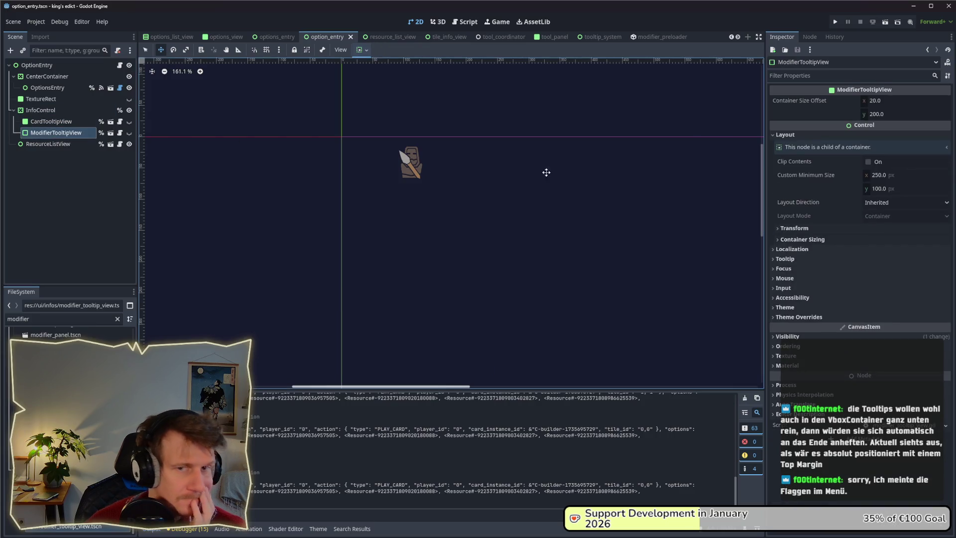
- Compare ModifierTooltipView's container sizing and transform settings against CardTooltipView
{"action": "left_click", "coordinate": [808, 239]}
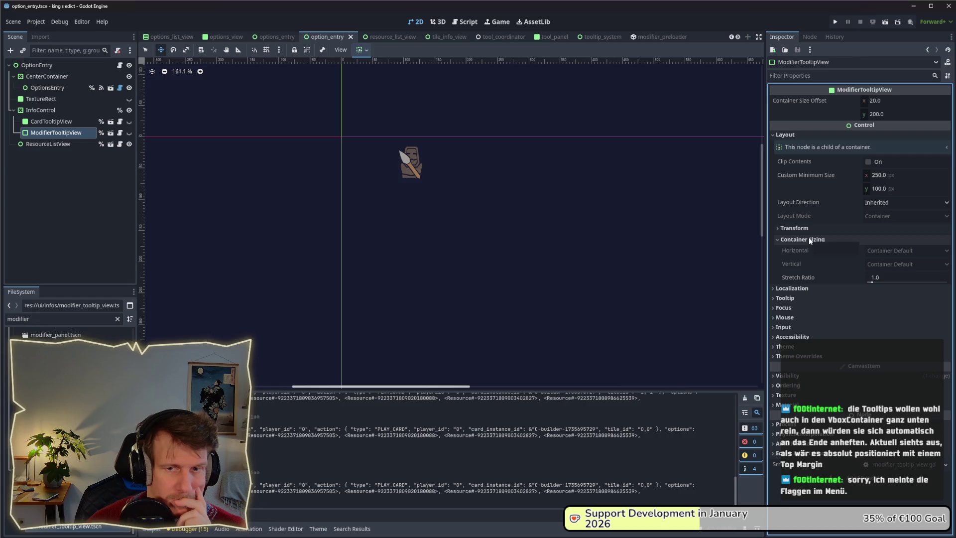
{"action": "left_click", "coordinate": [806, 229]}
{"action": "left_click", "coordinate": [806, 229]}
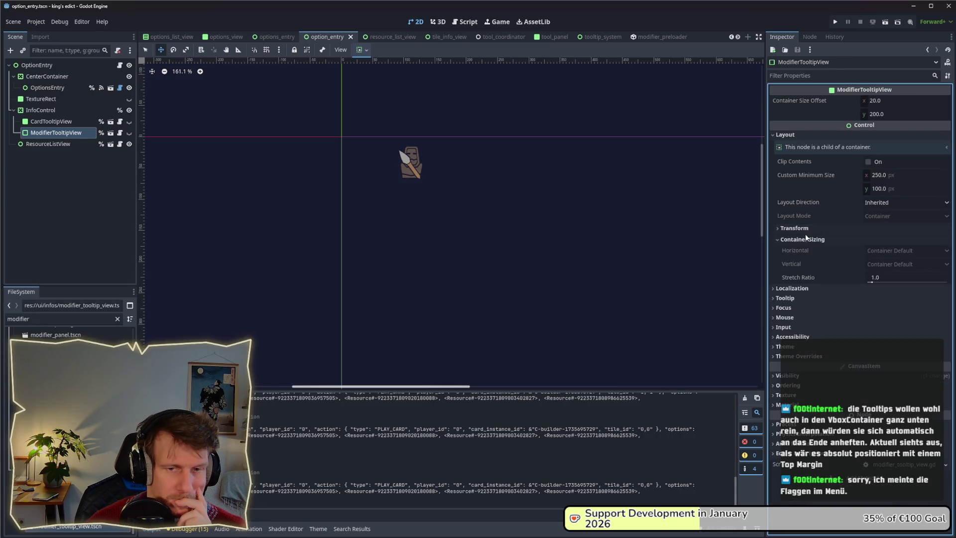
{"action": "left_click", "coordinate": [805, 238]}
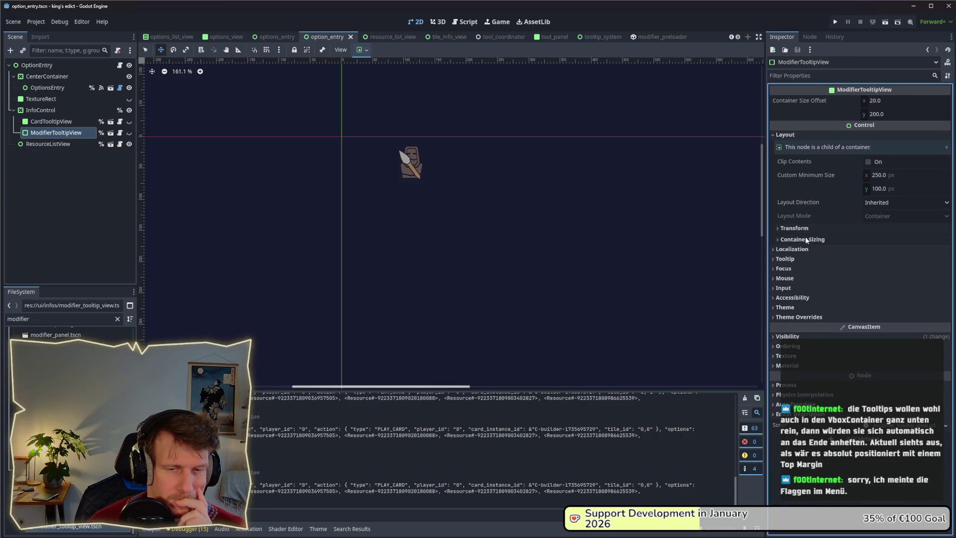
{"action": "left_click", "coordinate": [43, 124]}
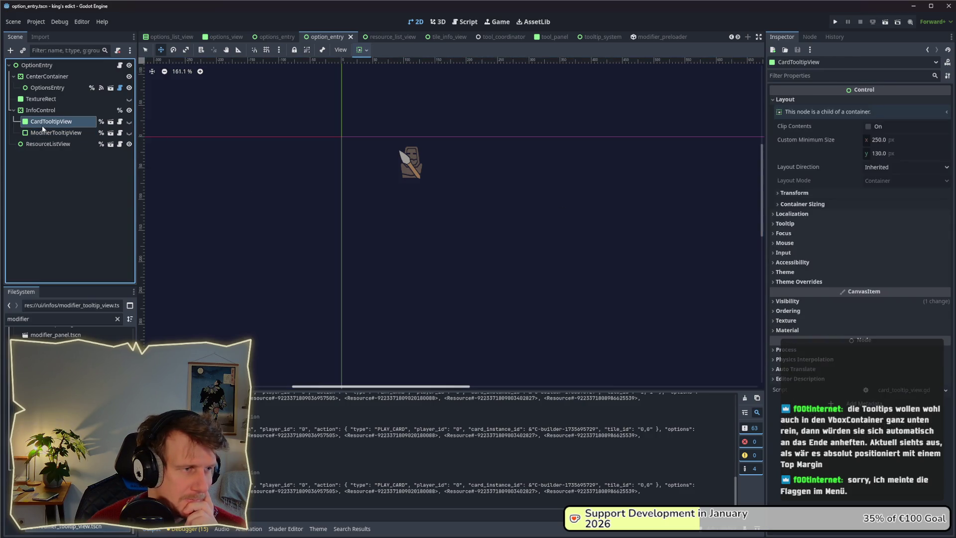
{"action": "left_click", "coordinate": [43, 132]}
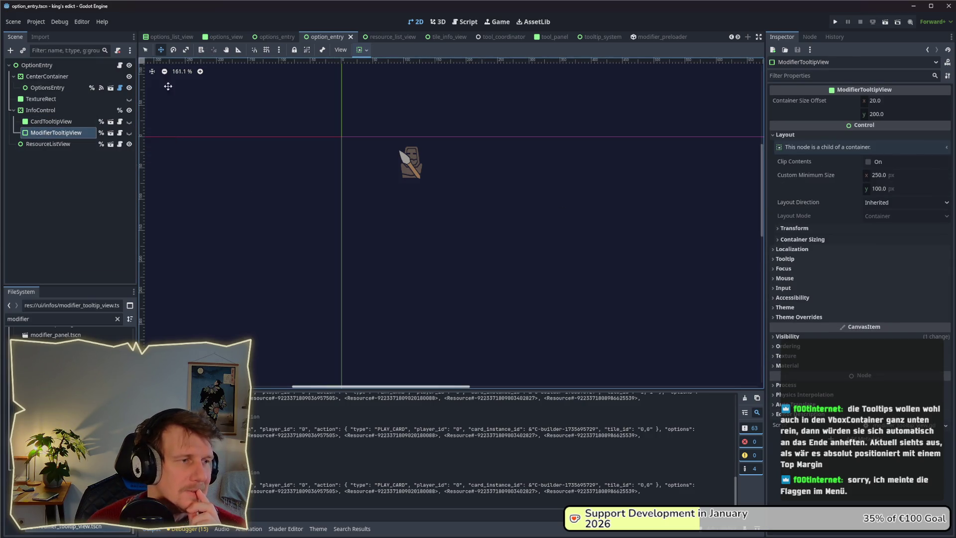
- Make CardTooltipView and ModifierTooltipView visible, then return to modifier_tooltip_view
{"action": "left_click", "coordinate": [129, 133]}
{"action": "left_click", "coordinate": [129, 121]}
{"action": "scroll", "coordinate": [418, 174], "scroll_direction": "down", "scroll_amount": 1}
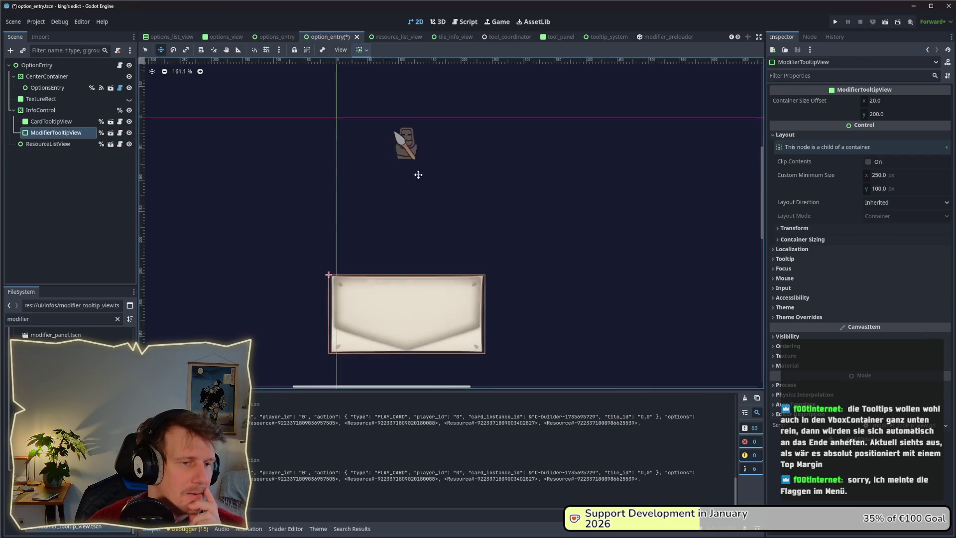
{"action": "scroll", "coordinate": [419, 174], "scroll_direction": "down", "scroll_amount": 2}
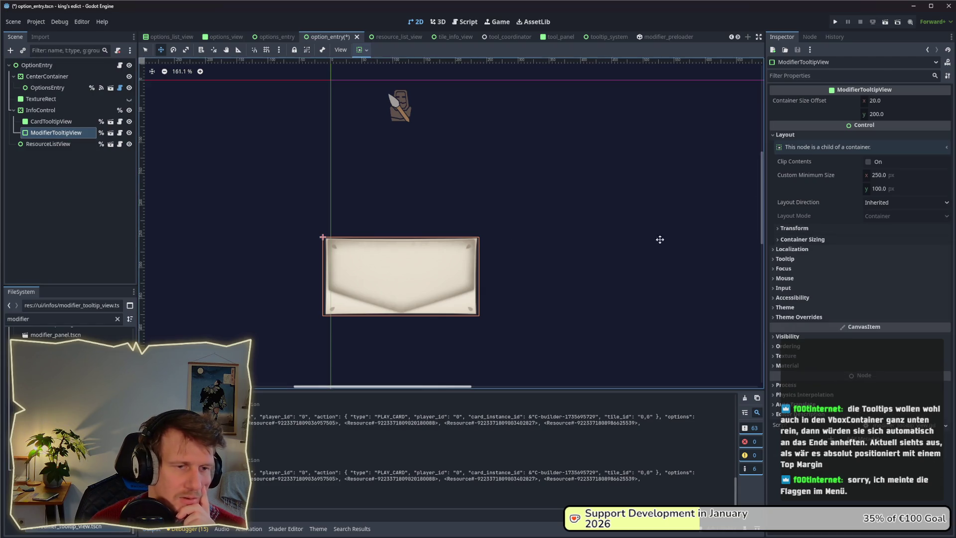
{"action": "left_click", "coordinate": [110, 132]}
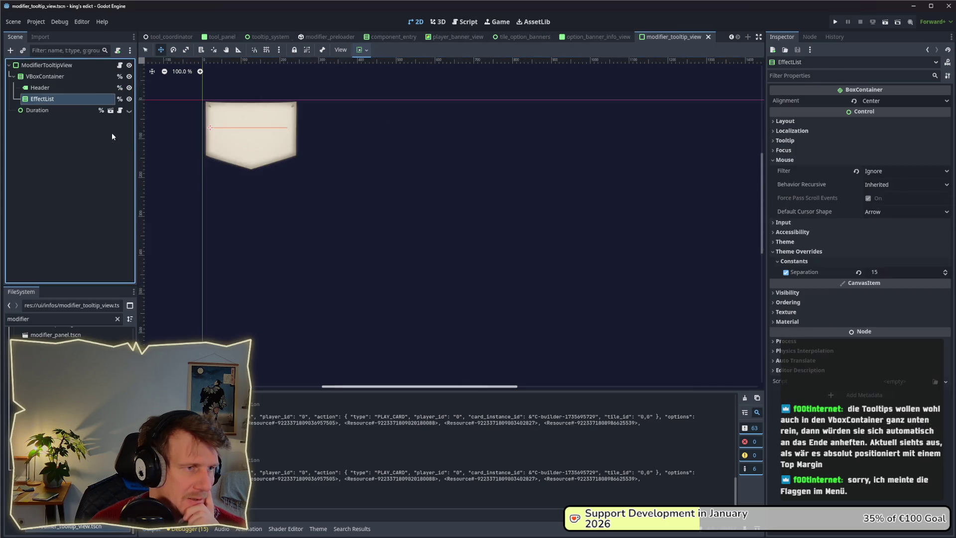
- Review EffectList's Layout > Container Sizing horizontal and vertical options
{"action": "left_click", "coordinate": [798, 162]}
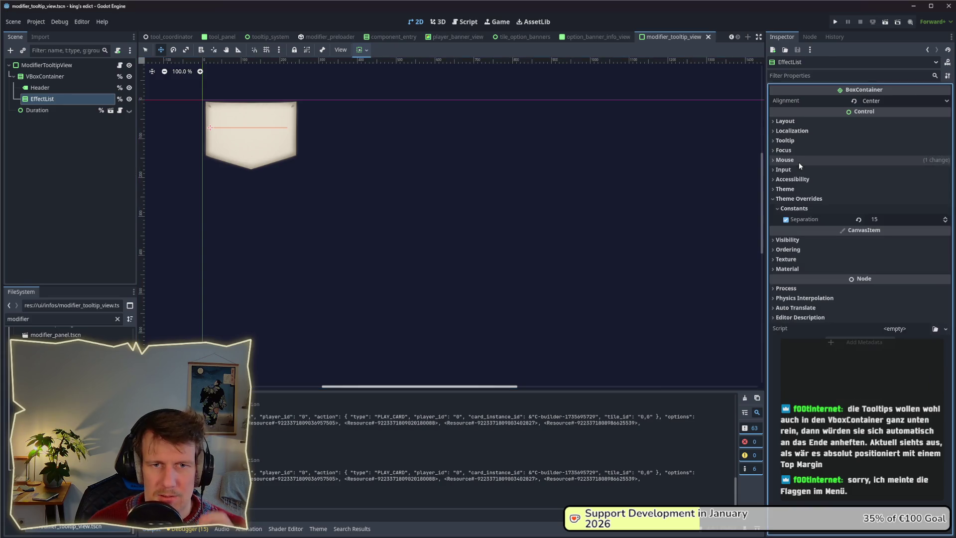
{"action": "left_click", "coordinate": [793, 123]}
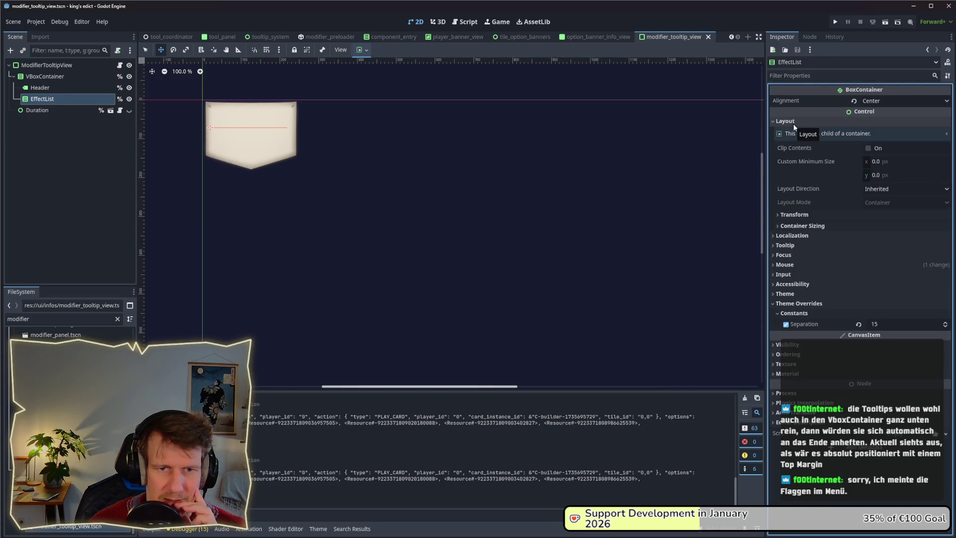
{"action": "left_click", "coordinate": [830, 225]}
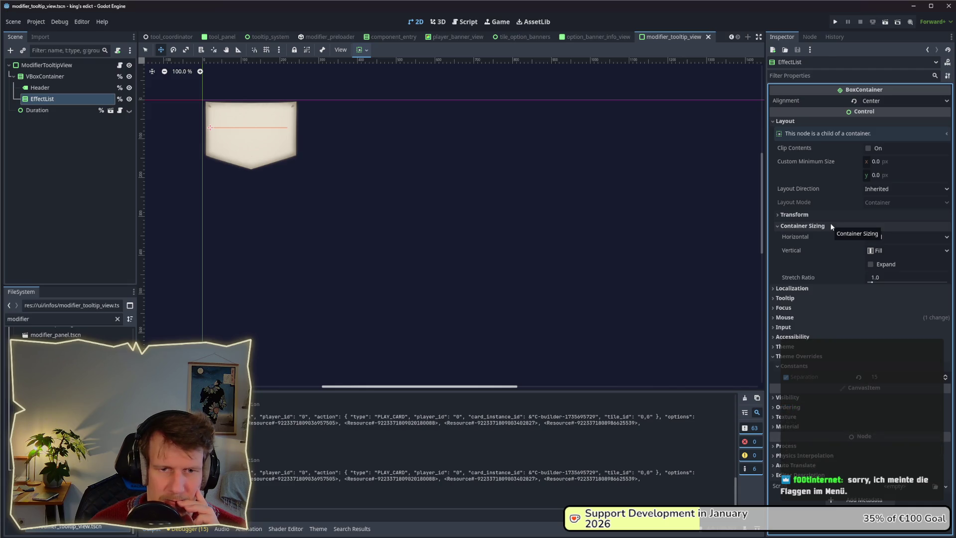
{"action": "left_click", "coordinate": [902, 238]}
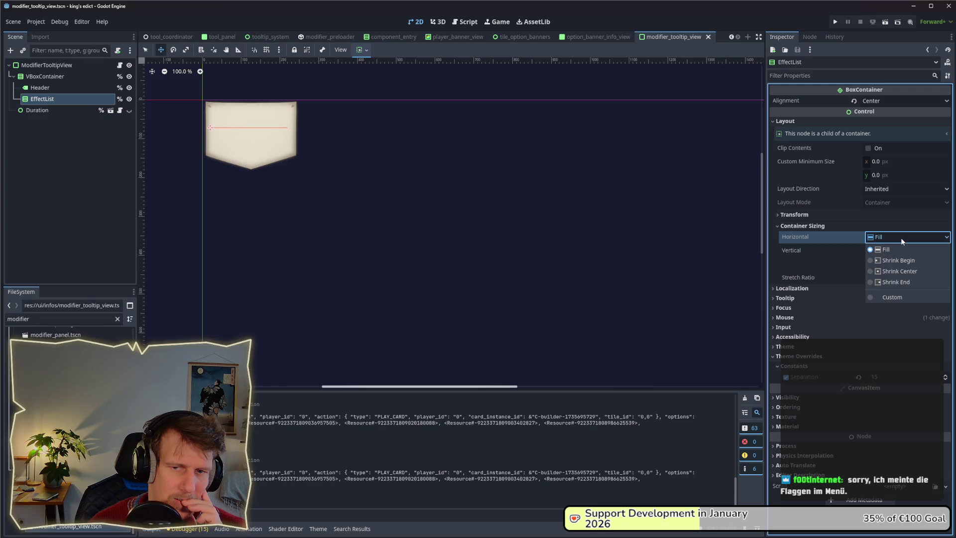
{"action": "left_click", "coordinate": [898, 250]}
{"action": "left_click", "coordinate": [898, 250]}
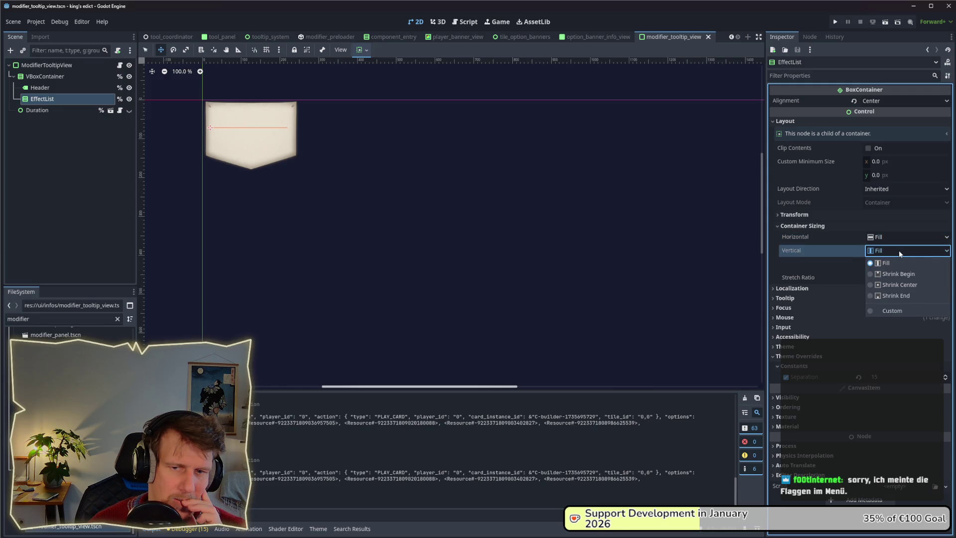
- Set EffectList's vertical sizing to Shrink Begin with Expand, save, and run the game
{"action": "left_click", "coordinate": [907, 278]}
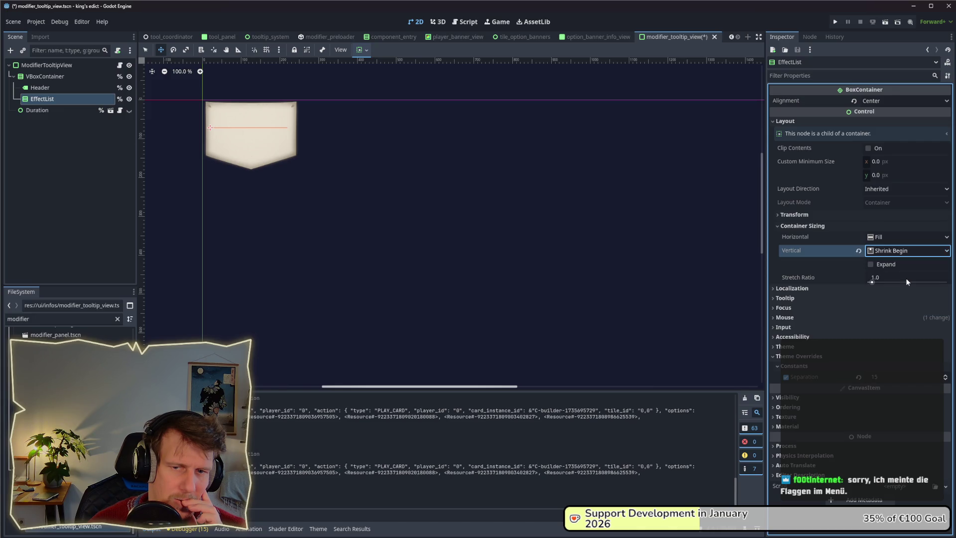
{"action": "left_click", "coordinate": [872, 264]}
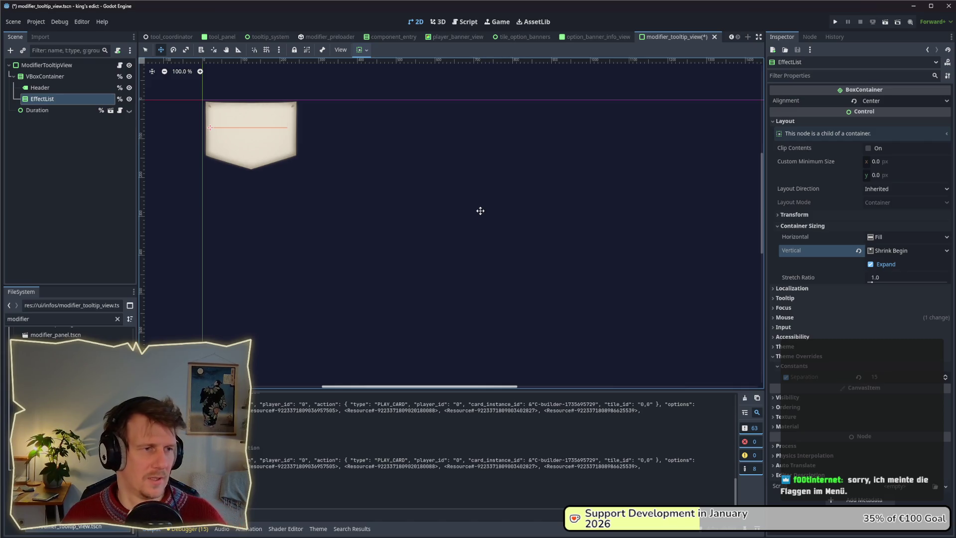
{"action": "key", "text": "ctrl+s"}
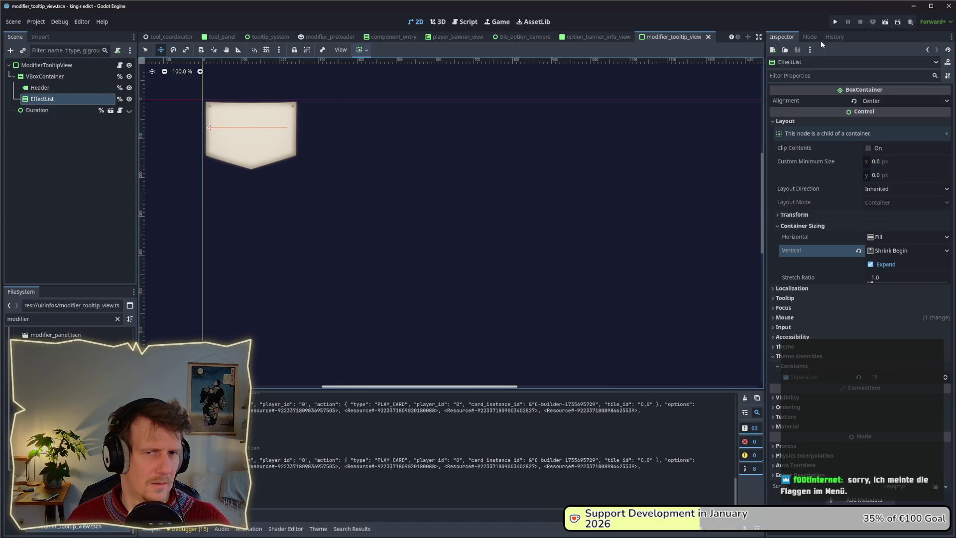
{"action": "left_click", "coordinate": [836, 22]}
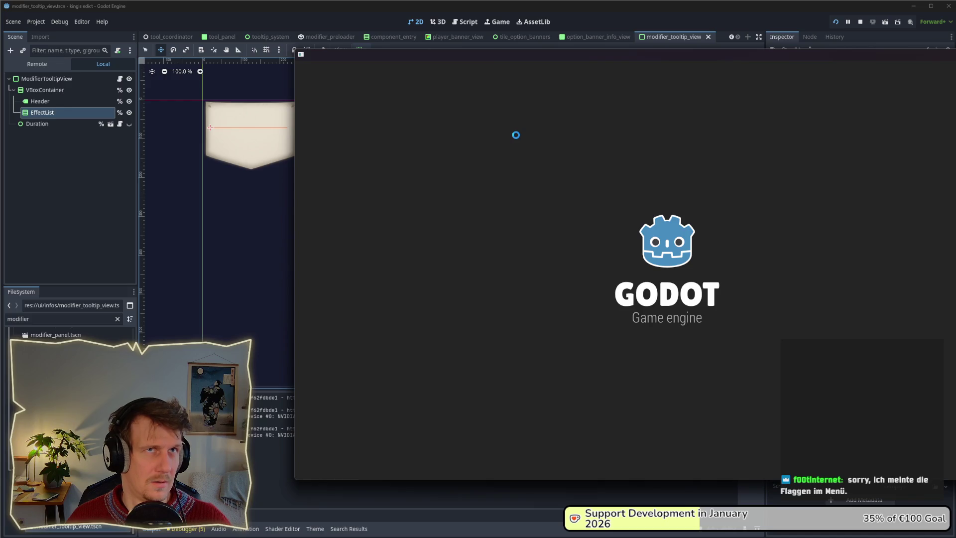
- Start a multiplayer match on Small Islands 2 and move the game window left
{"action": "left_click", "coordinate": [662, 187]}
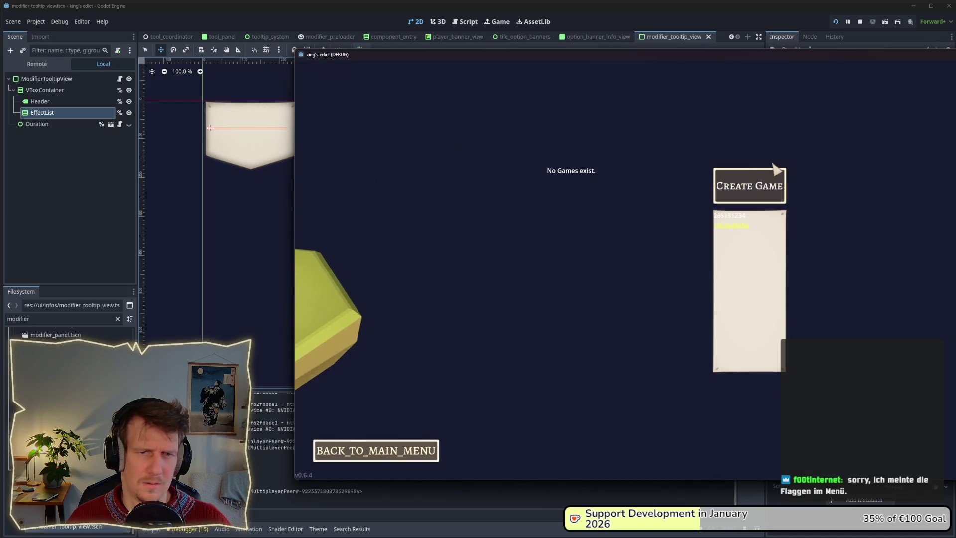
{"action": "left_click", "coordinate": [759, 182]}
{"action": "left_click", "coordinate": [764, 104]}
{"action": "left_click", "coordinate": [761, 183]}
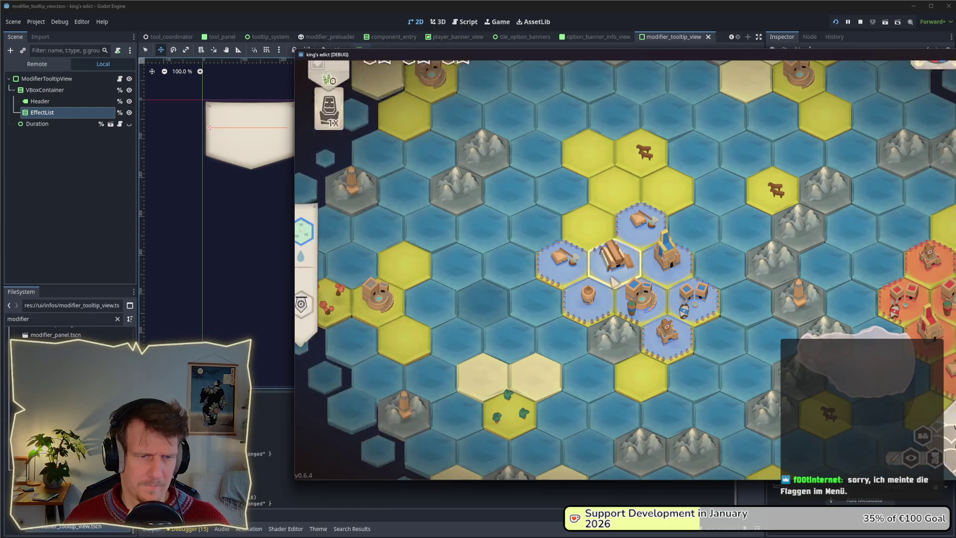
{"action": "left_click_drag", "start_coordinate": [666, 58], "coordinate": [474, 58]}
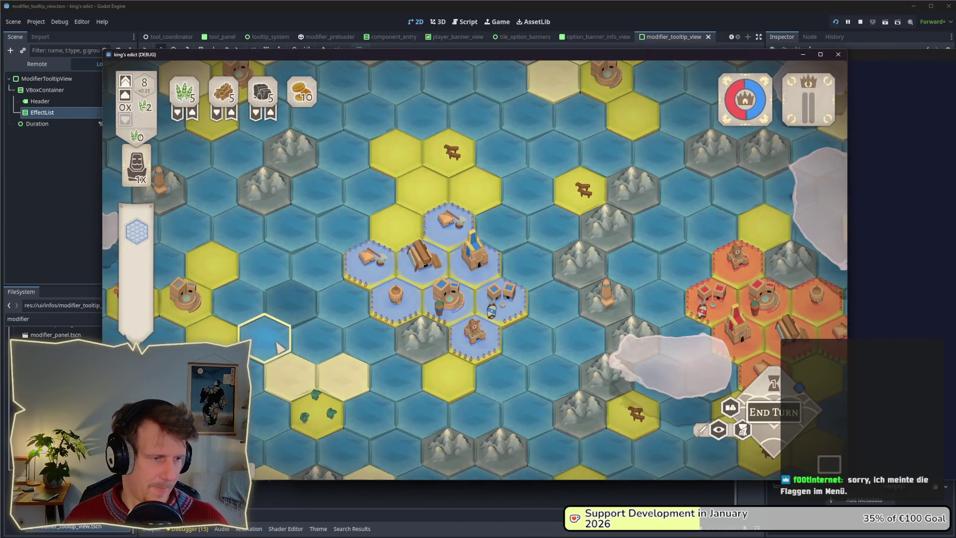
- Play the Servant card, end the turn, check the Builder's building tooltips, then stop
{"action": "left_click", "coordinate": [262, 428]}
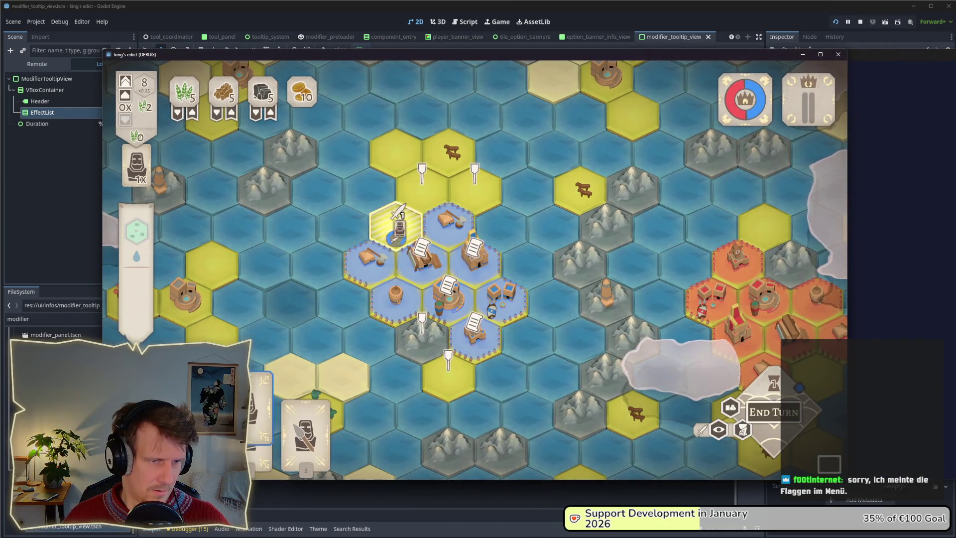
{"action": "left_click", "coordinate": [418, 196]}
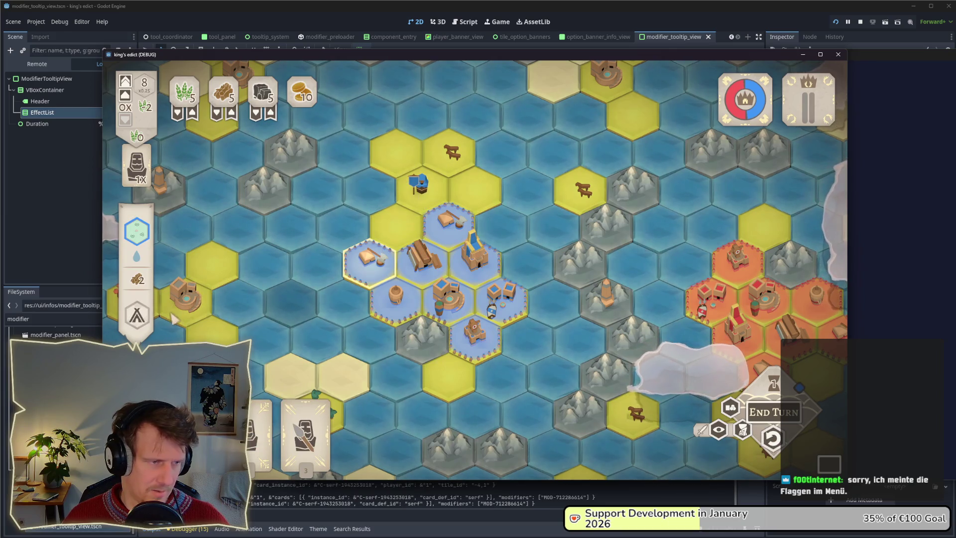
{"action": "key", "text": "space"}
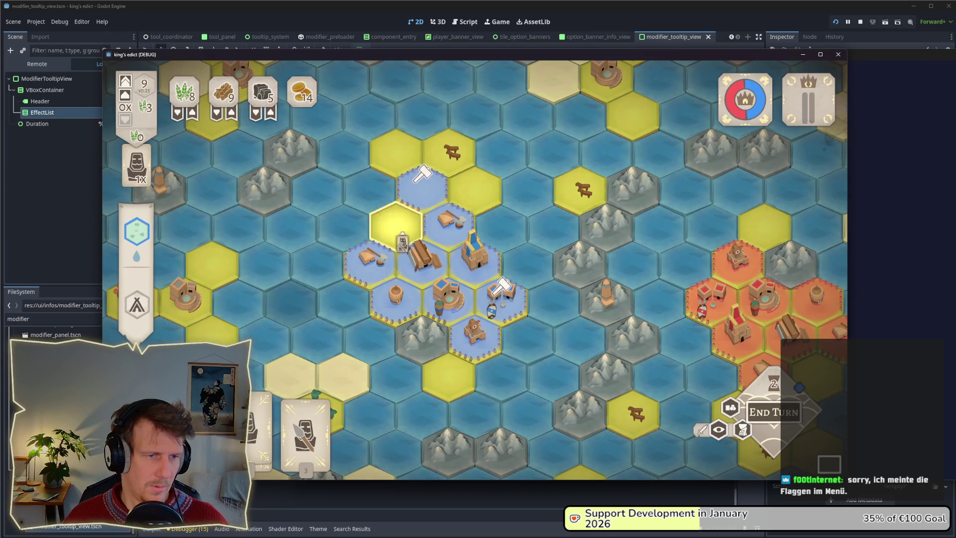
{"action": "left_click", "coordinate": [396, 227]}
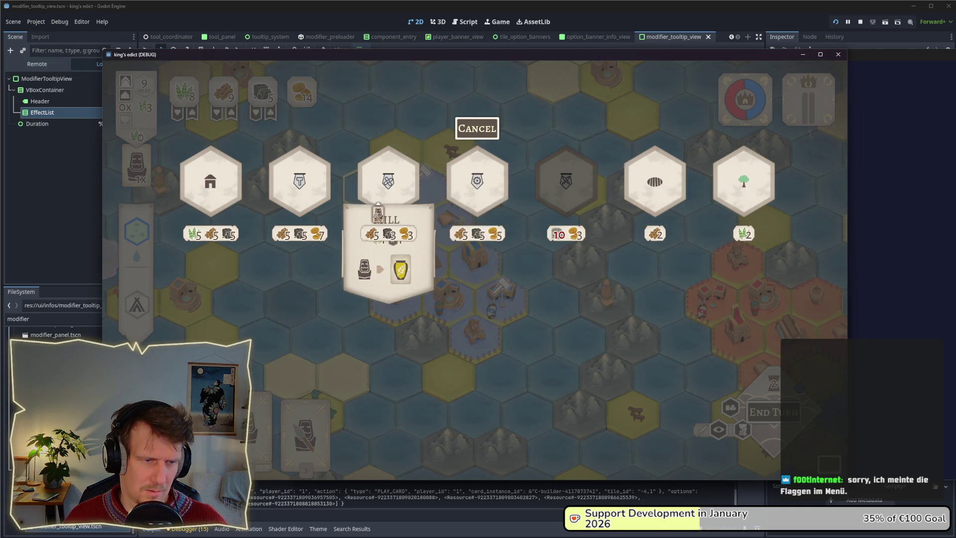
{"action": "left_click", "coordinate": [860, 22]}
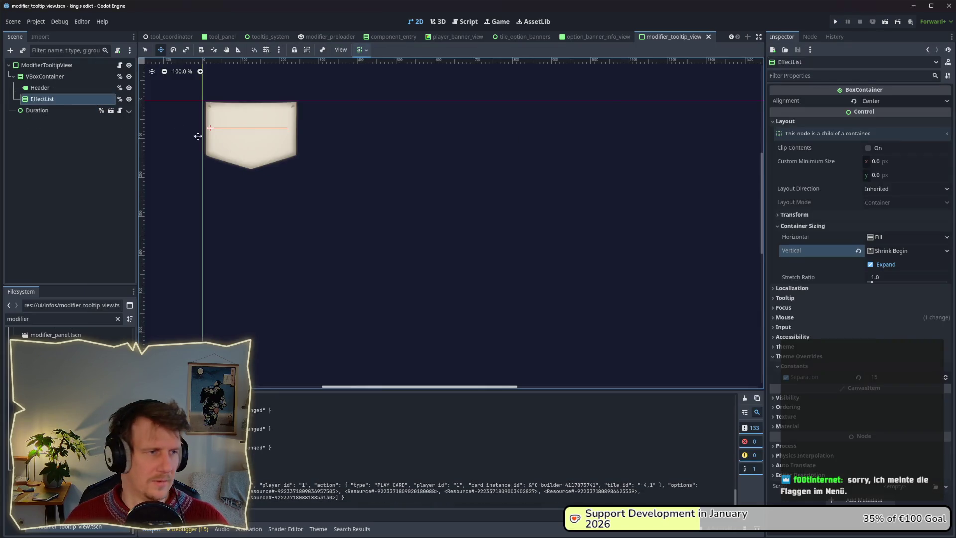
- Set ModifierTooltipView's vertical container sizing to Shrink Begin and save
{"action": "left_click", "coordinate": [54, 89]}
{"action": "left_click", "coordinate": [46, 65]}
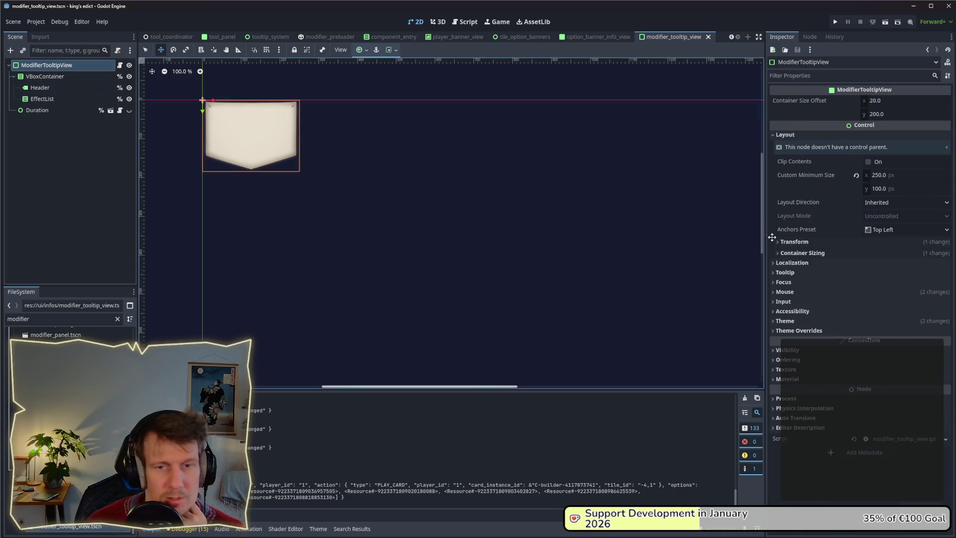
{"action": "left_click", "coordinate": [830, 253]}
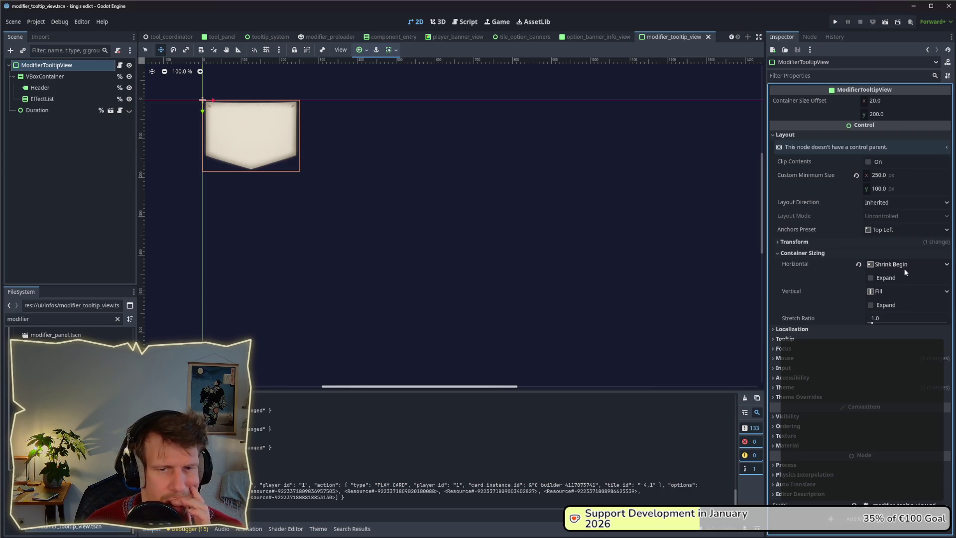
{"action": "left_click", "coordinate": [897, 292]}
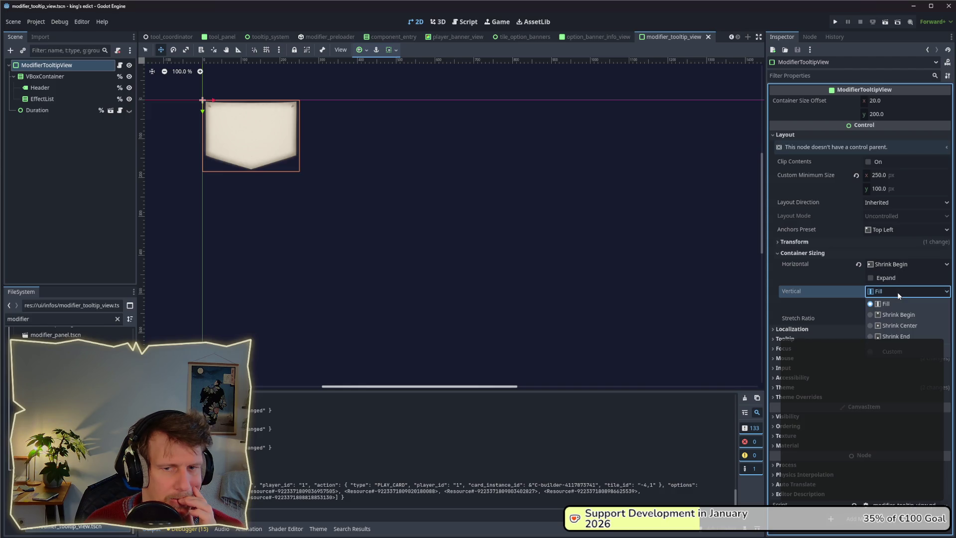
{"action": "left_click", "coordinate": [894, 315]}
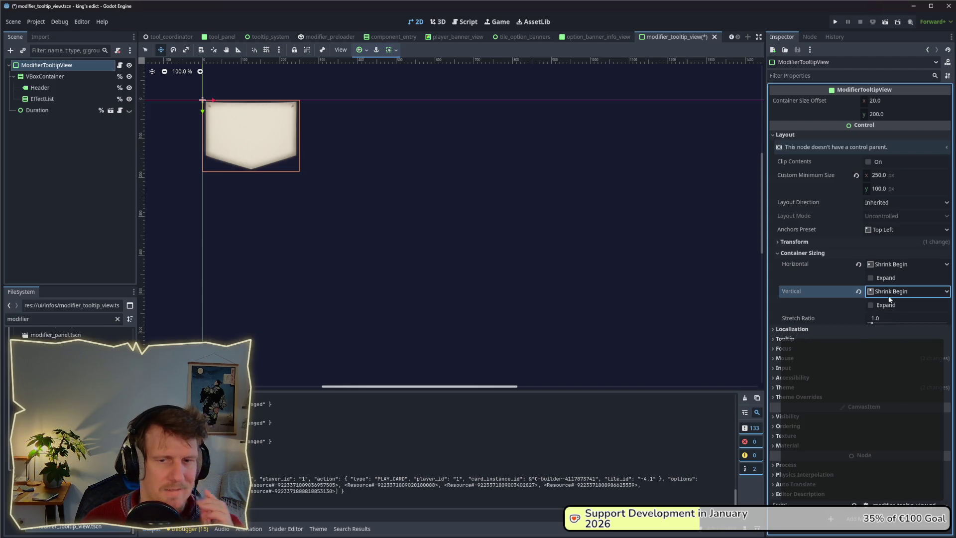
{"action": "key", "text": "ctrl+s"}
- Check EffectList's sizing settings, save again, and collapse the root's container sizing section
{"action": "left_click", "coordinate": [58, 99]}
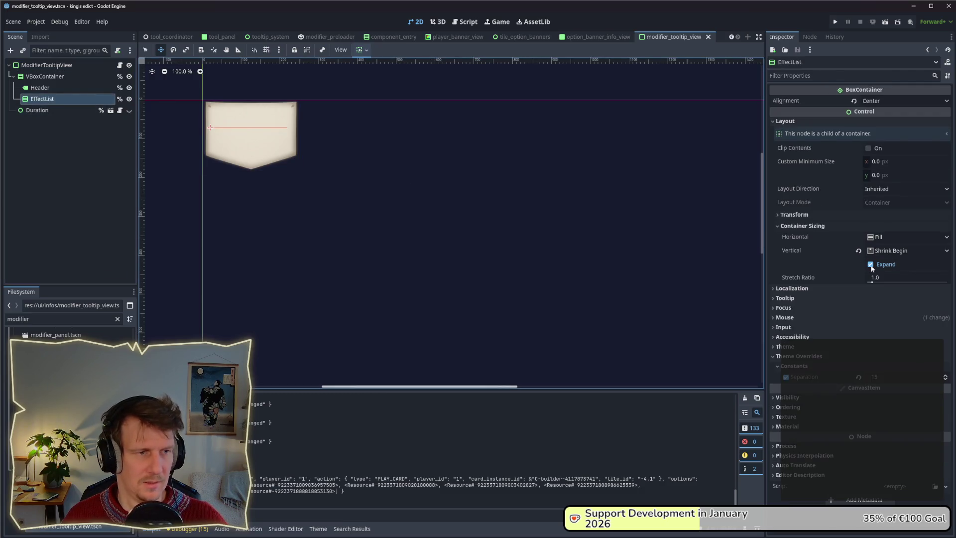
{"action": "key", "text": "ctrl+s"}
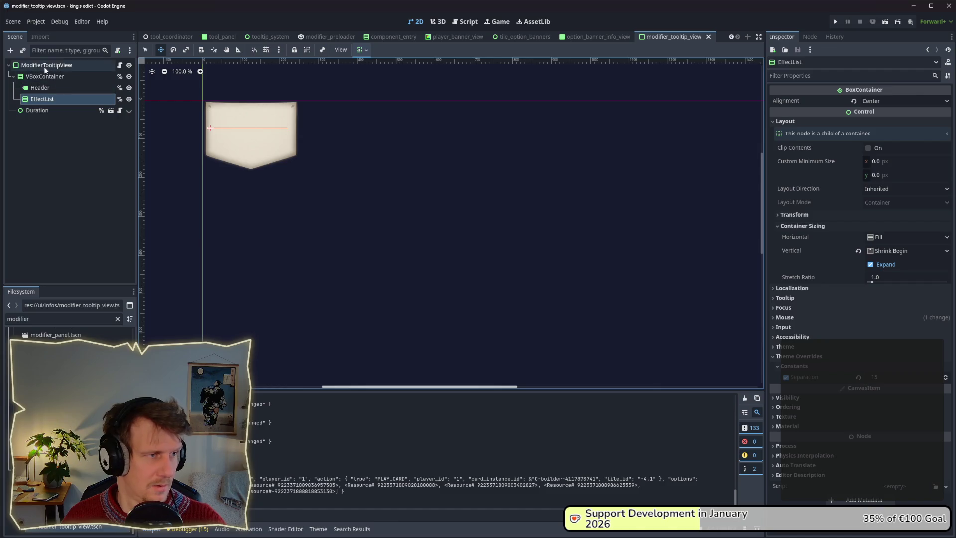
{"action": "left_click", "coordinate": [44, 65]}
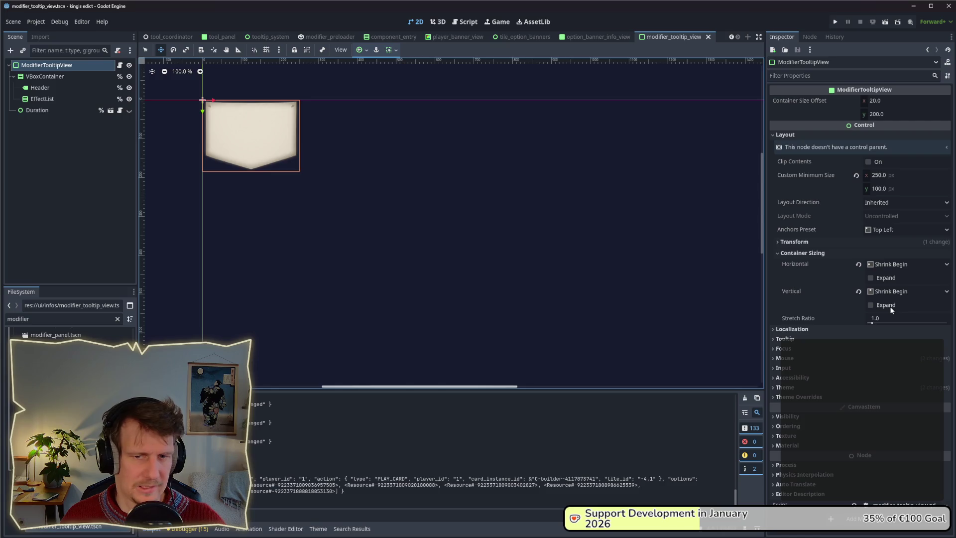
{"action": "left_click", "coordinate": [829, 250]}
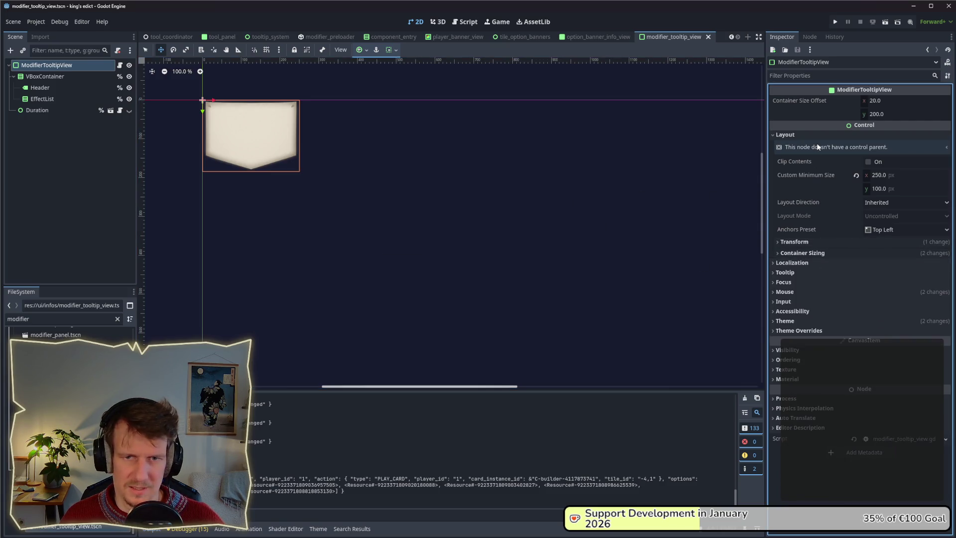
- Try the Center Top anchor preset, revert to Top Left, and run the game
{"action": "left_click", "coordinate": [899, 232]}
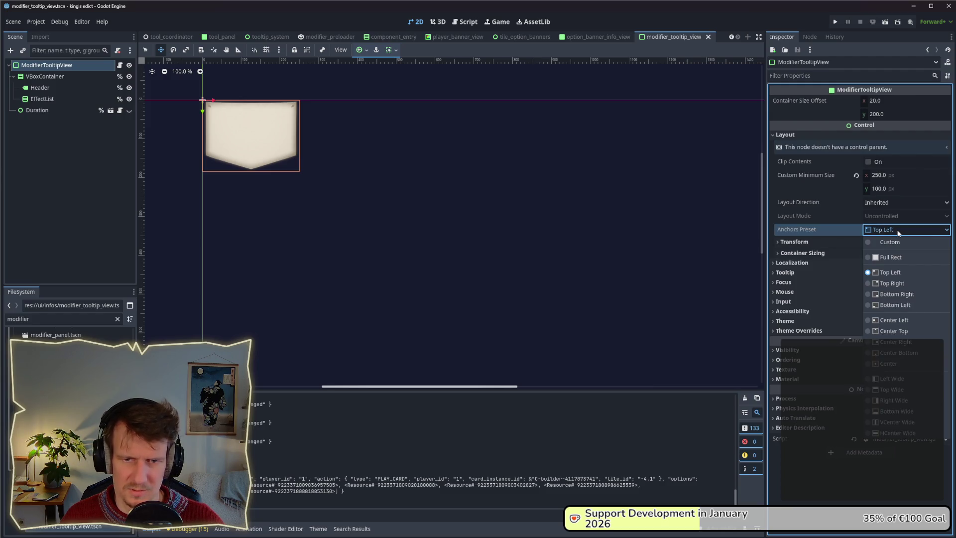
{"action": "left_click", "coordinate": [894, 331]}
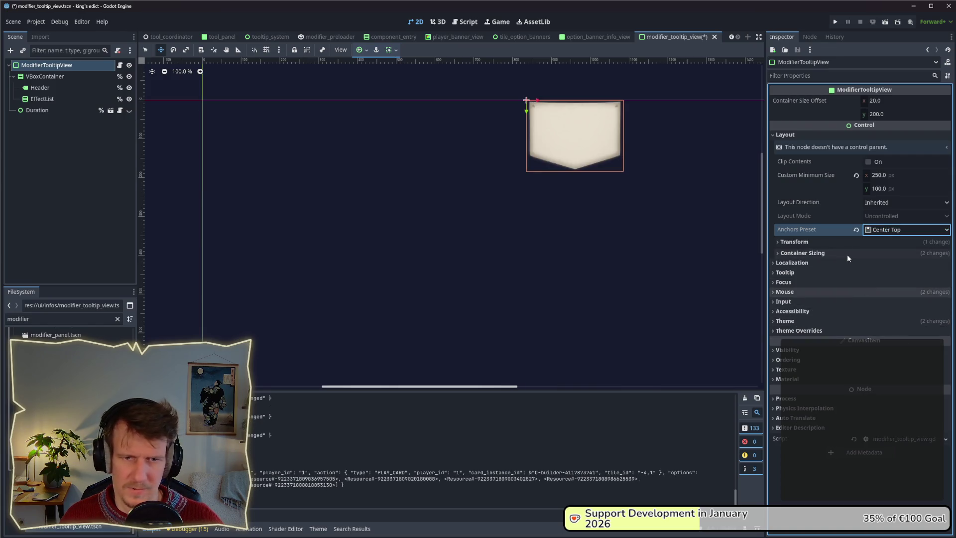
{"action": "left_click", "coordinate": [889, 234]}
{"action": "left_click", "coordinate": [880, 274]}
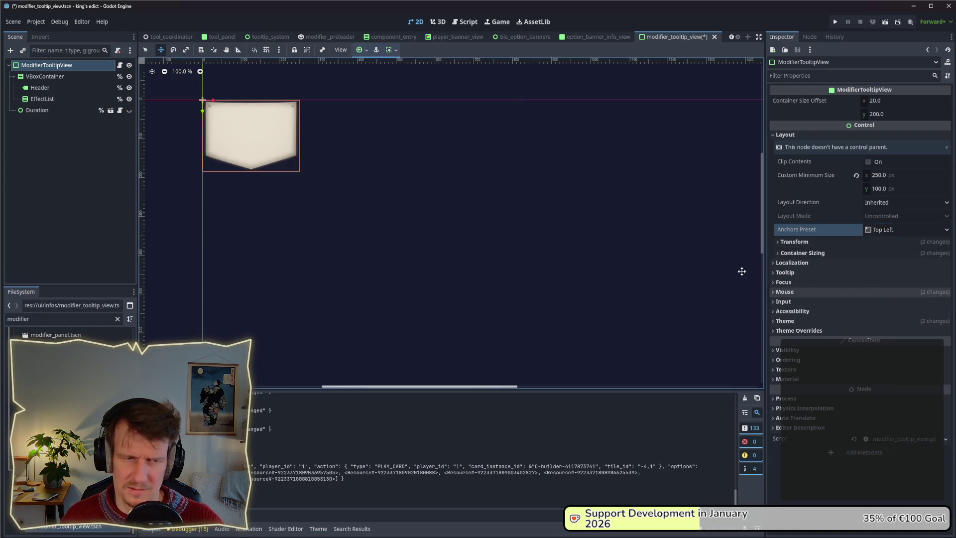
{"action": "left_click", "coordinate": [835, 21]}
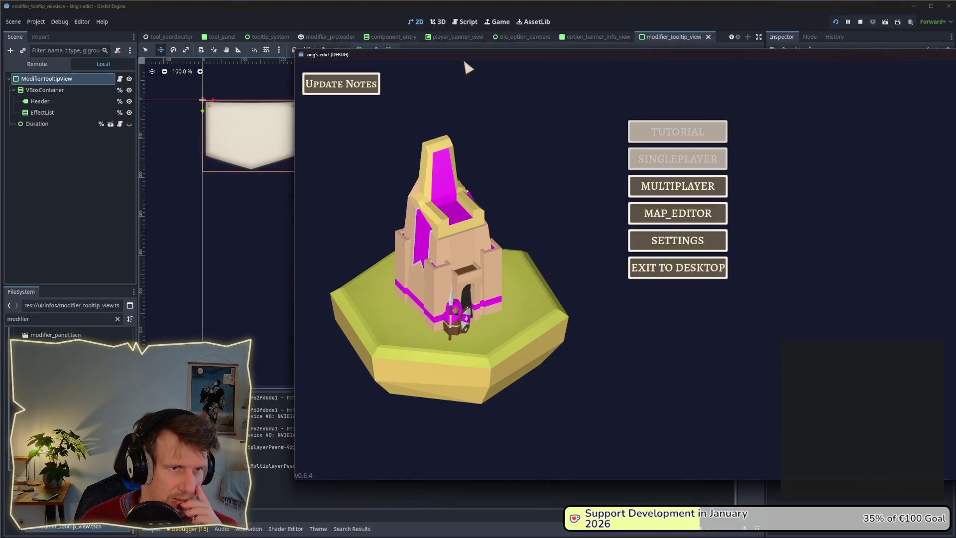
- Start a multiplayer match on i_know_this_place.map
{"action": "left_click", "coordinate": [676, 195]}
{"action": "left_click", "coordinate": [749, 186]}
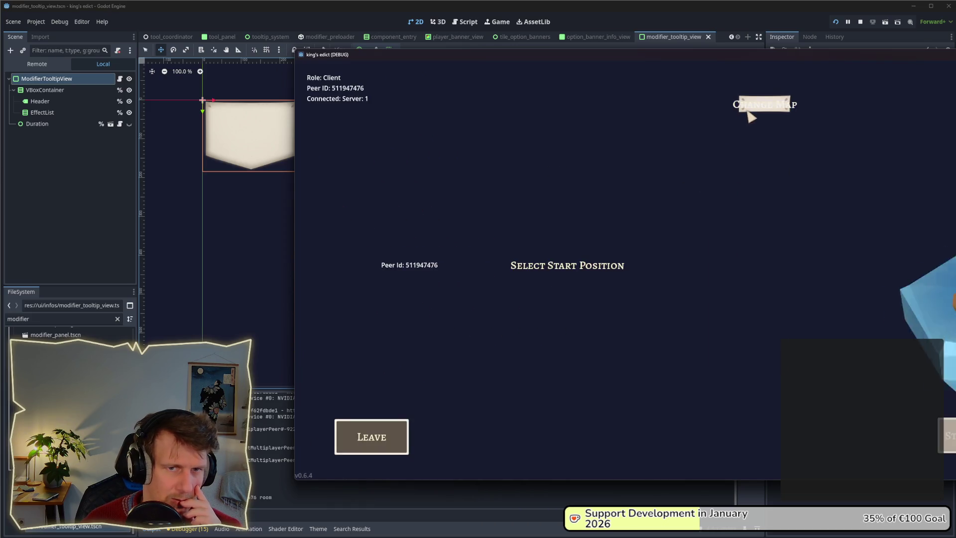
{"action": "left_click", "coordinate": [754, 105]}
{"action": "left_click", "coordinate": [760, 155]}
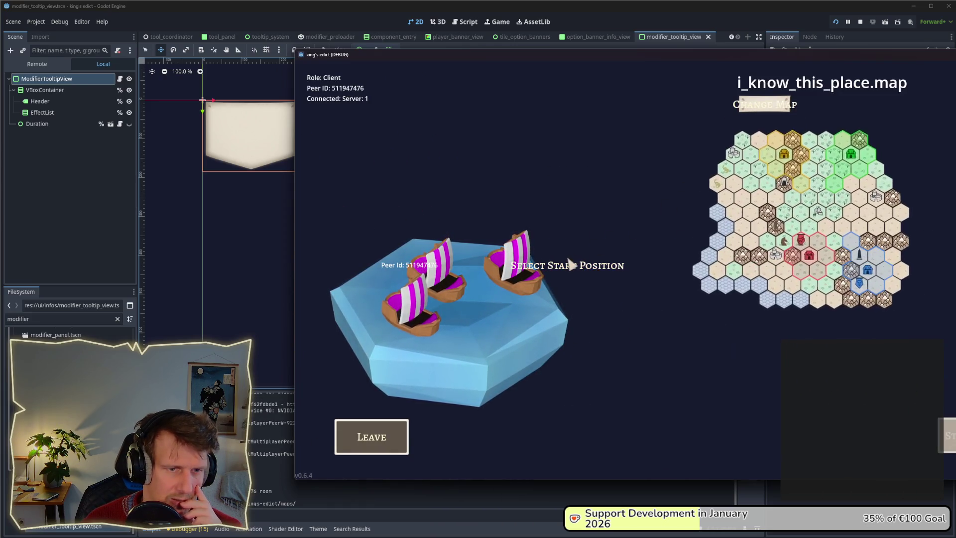
{"action": "left_click", "coordinate": [950, 427]}
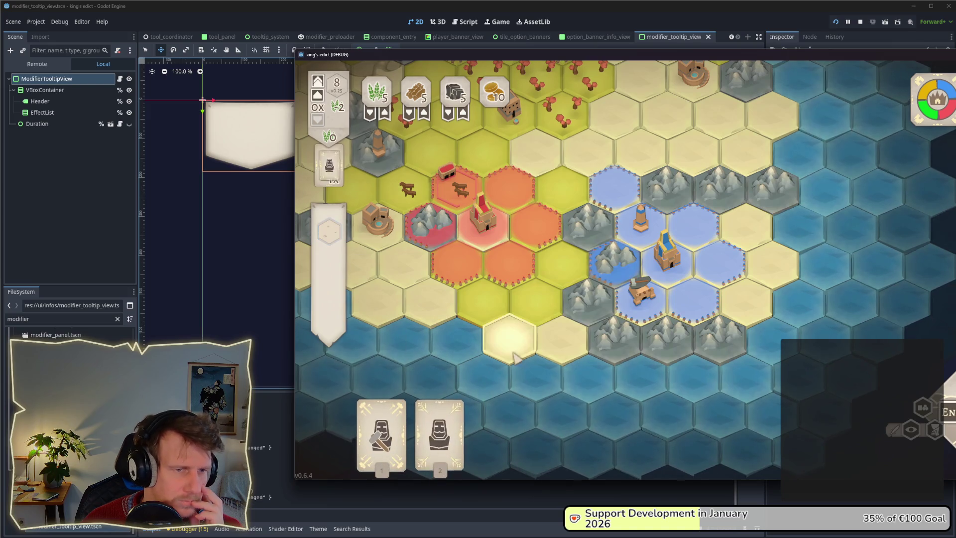
- Play the Builder card to check the Barracks and other building tooltips, then stop the game
{"action": "mouse_move", "coordinate": [413, 444]}
{"action": "left_click", "coordinate": [385, 433]}
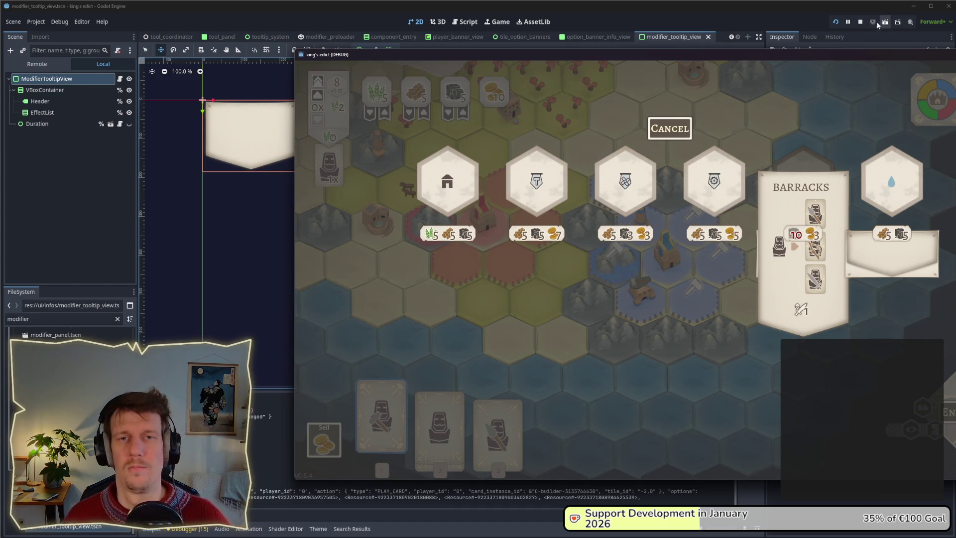
{"action": "left_click", "coordinate": [862, 21]}
{"action": "left_click", "coordinate": [64, 94]}
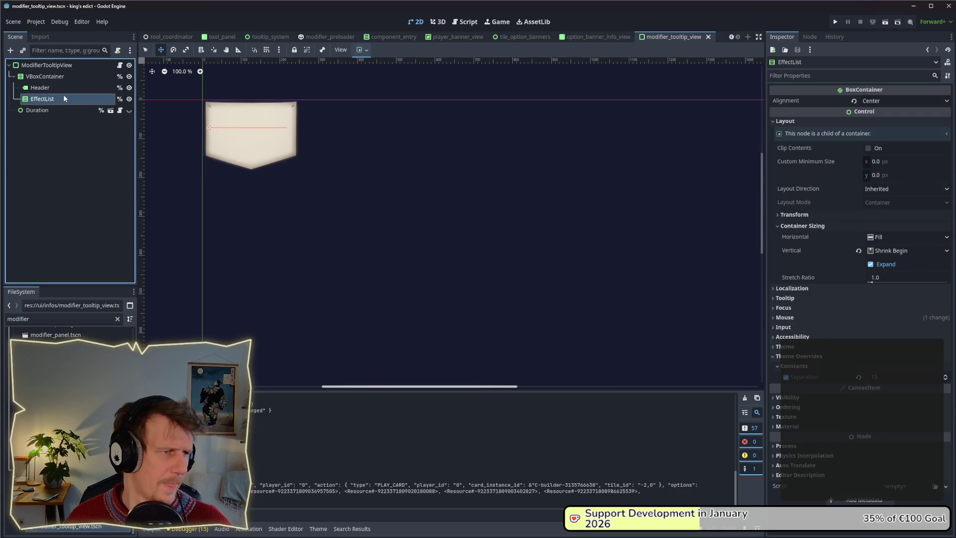
{"action": "left_click", "coordinate": [55, 67]}
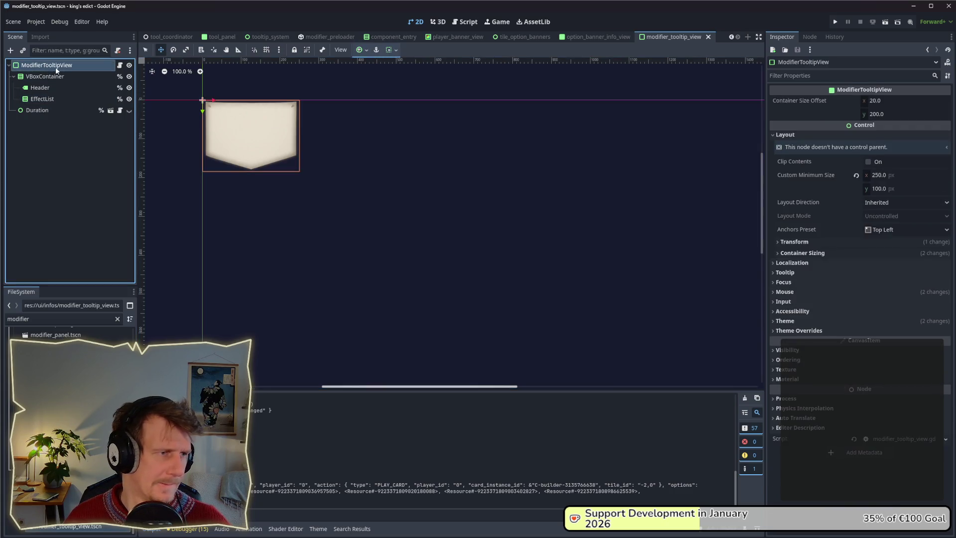
{"action": "left_click", "coordinate": [794, 257]}
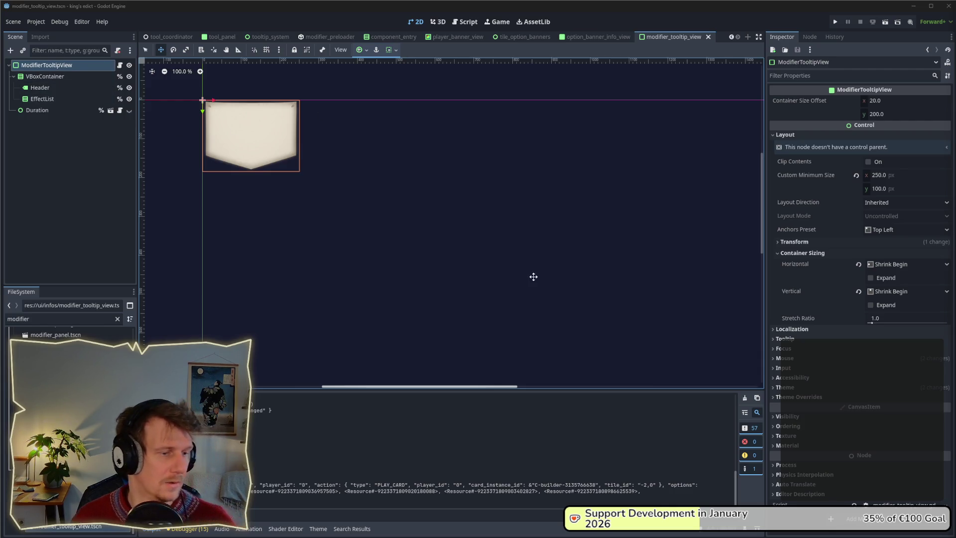
{"action": "mouse_move", "coordinate": [677, 532]}
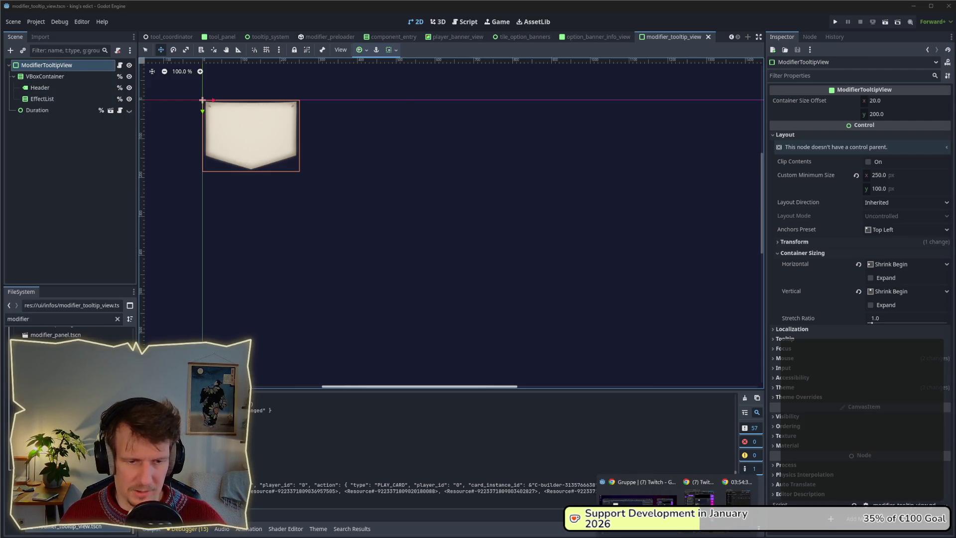
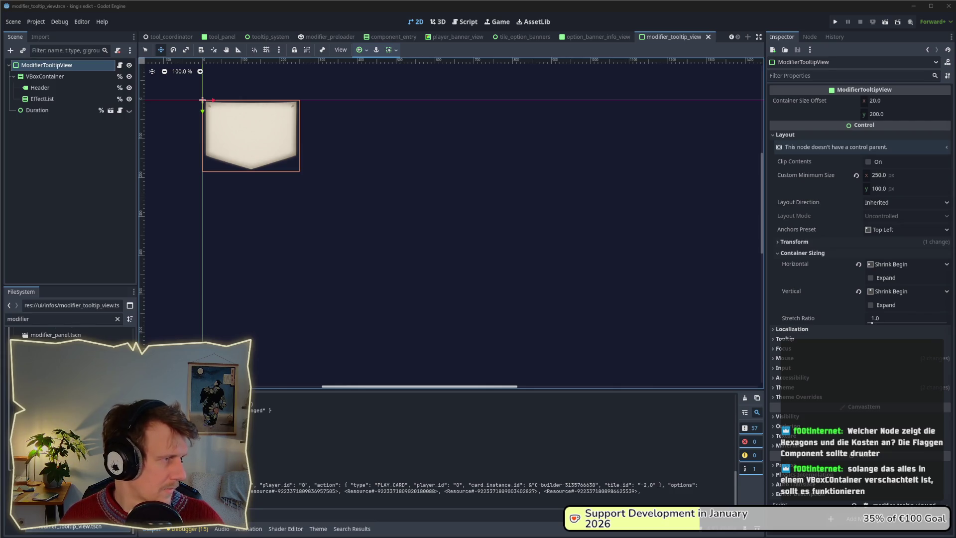
- Bring the ChatGPT window with the PanelContainer anchor answer to the centre, over Godot
{"action": "key", "text": "alt+Tab"}
{"action": "left_click_drag", "start_coordinate": [141, 118], "coordinate": [438, 86]}
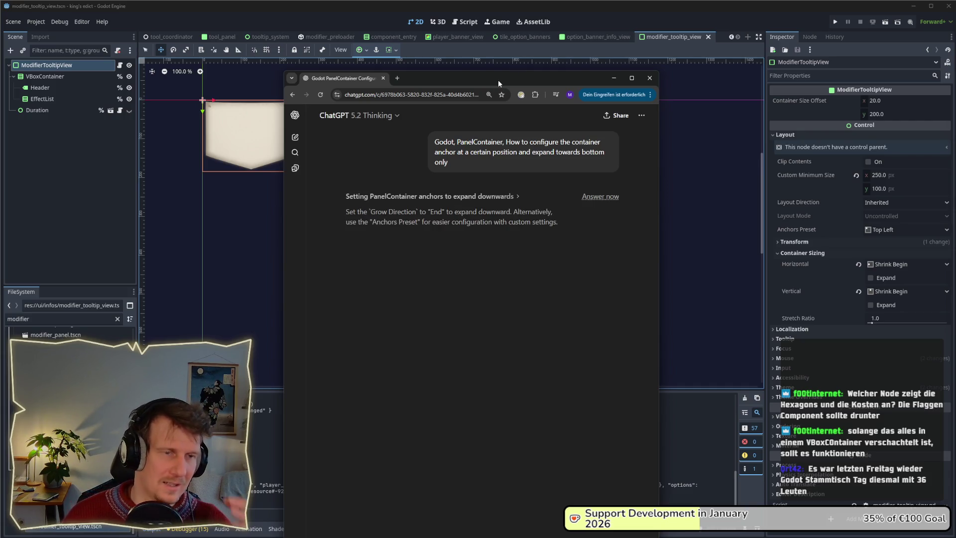
- Bring Godot back in front, viewing the option_banner_info_view and tile_option_banners scene tabs
{"action": "left_click", "coordinate": [586, 40]}
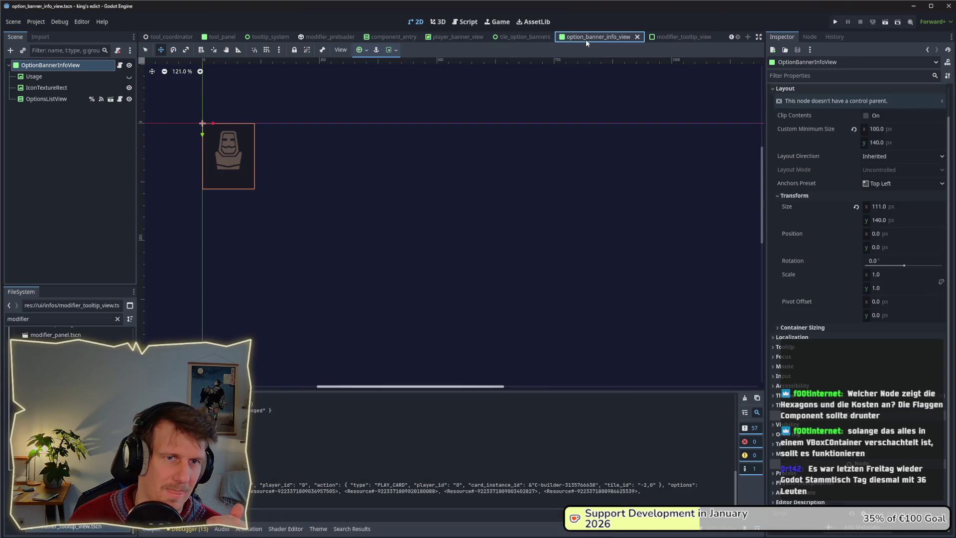
{"action": "left_click", "coordinate": [523, 37]}
- Close every open scene tab except option_banner_info_view
{"action": "left_click", "coordinate": [461, 37]}
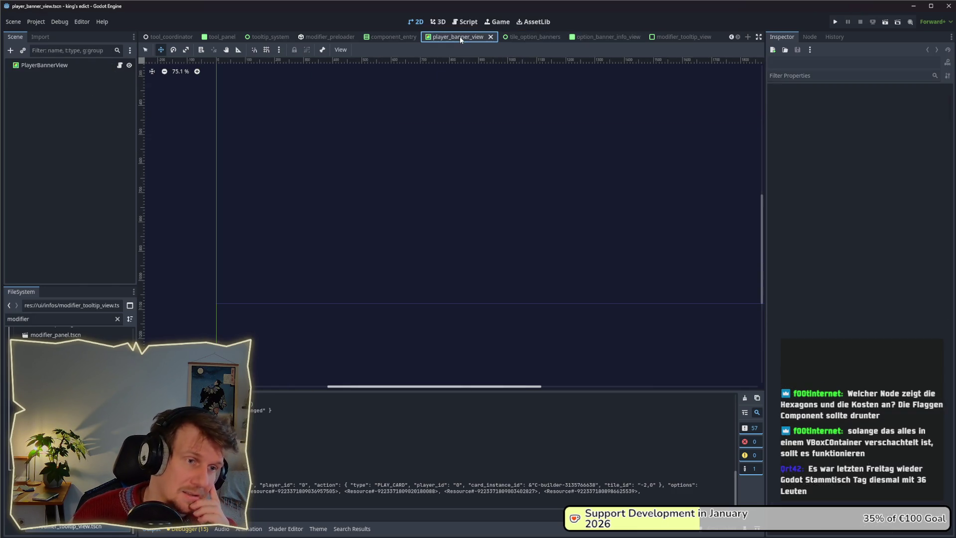
{"action": "left_click", "coordinate": [519, 39]}
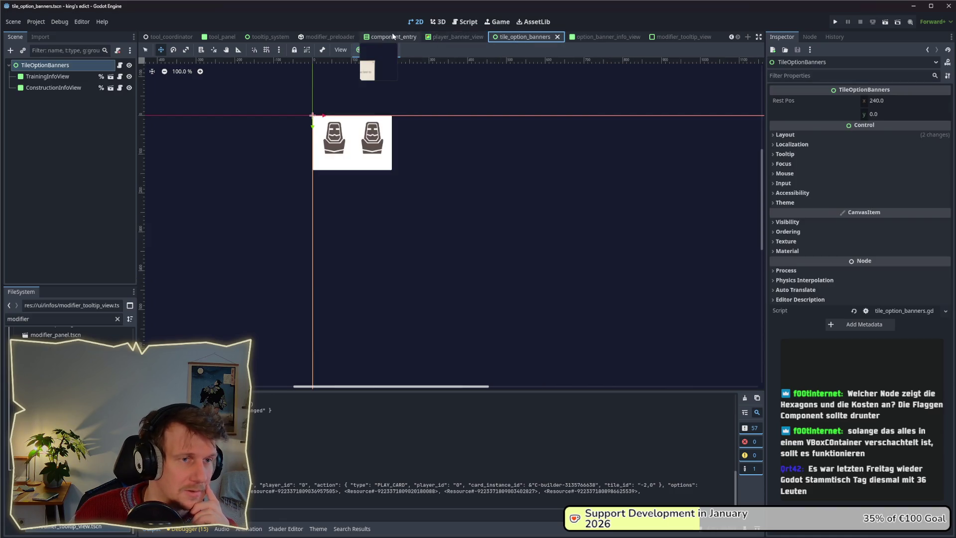
{"action": "left_click", "coordinate": [222, 37]}
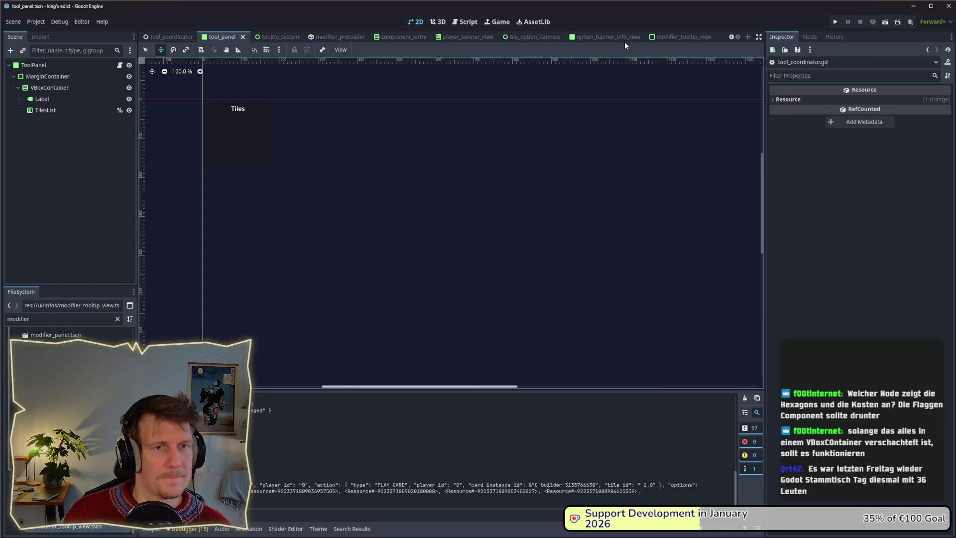
{"action": "left_click", "coordinate": [608, 38]}
{"action": "right_click", "coordinate": [605, 39]}
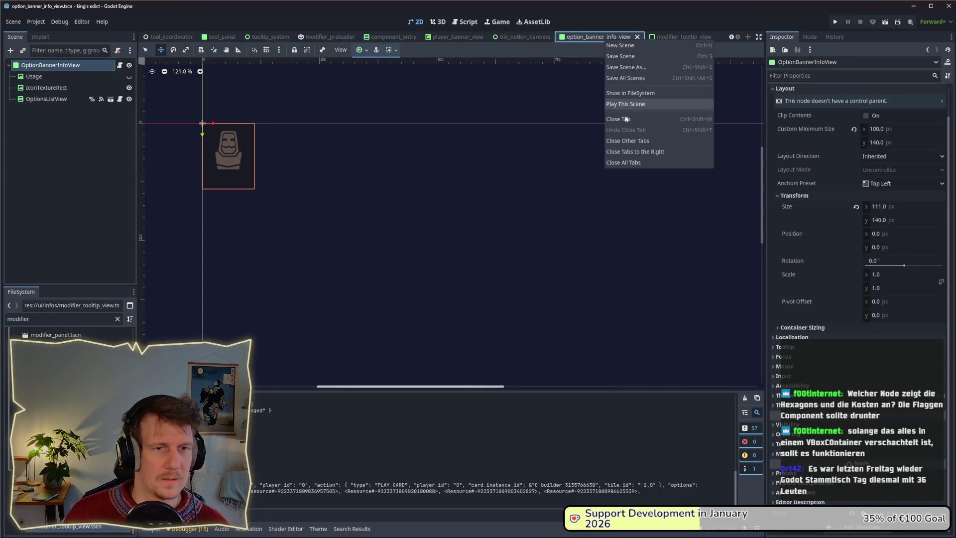
{"action": "left_click", "coordinate": [627, 141]}
- Filter the FileSystem for 'option_en', open option_entry.tscn and select its CenterContainer
{"action": "left_click", "coordinate": [50, 319]}
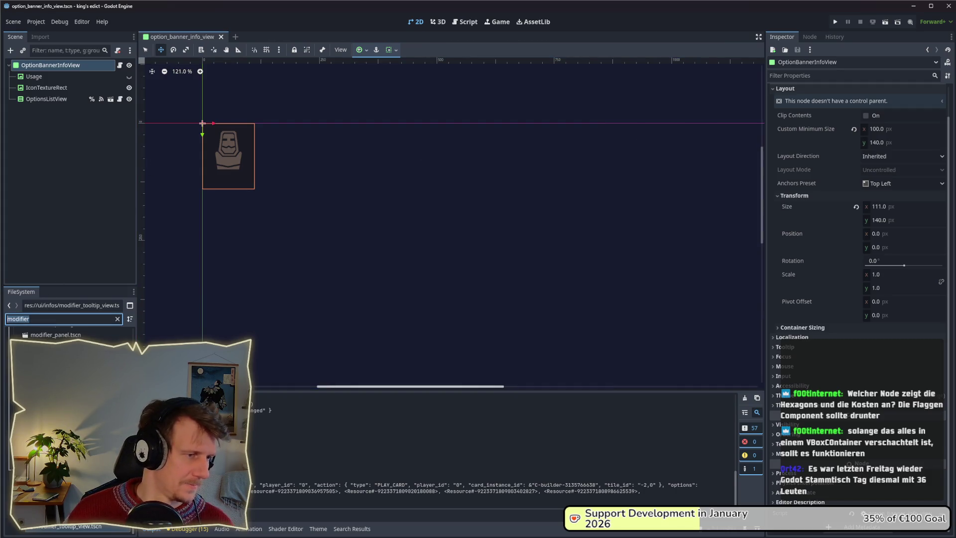
{"action": "type", "text": "op"}
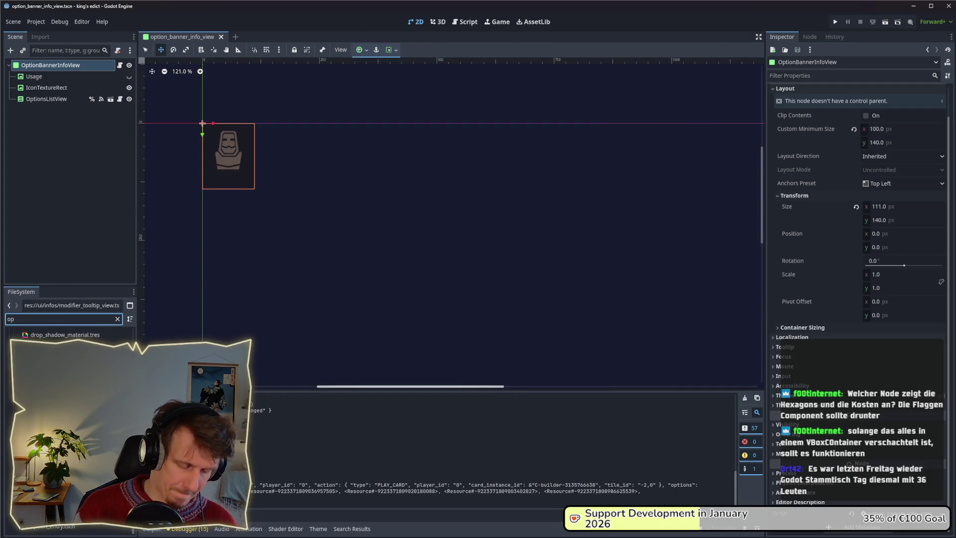
{"action": "type", "text": "tion_en"}
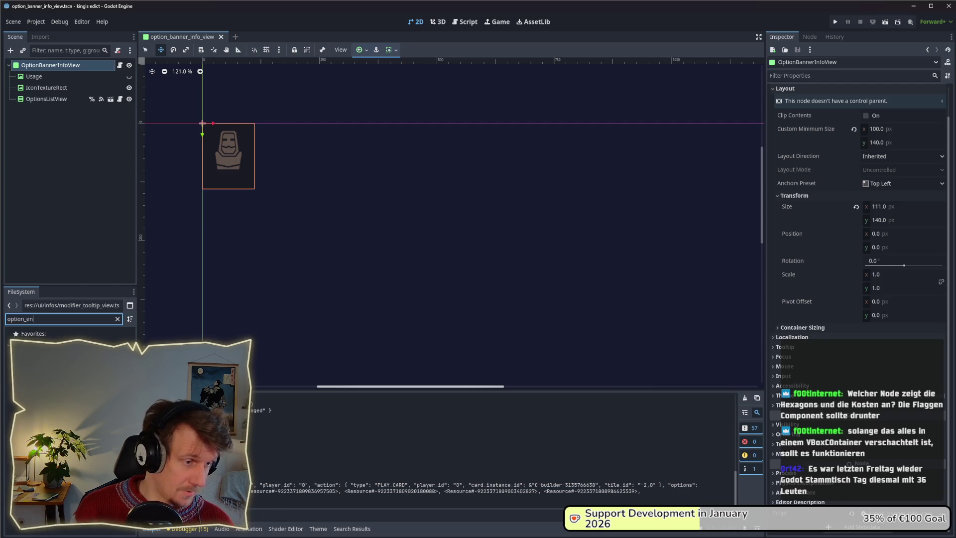
{"action": "double_click", "coordinate": [54, 366]}
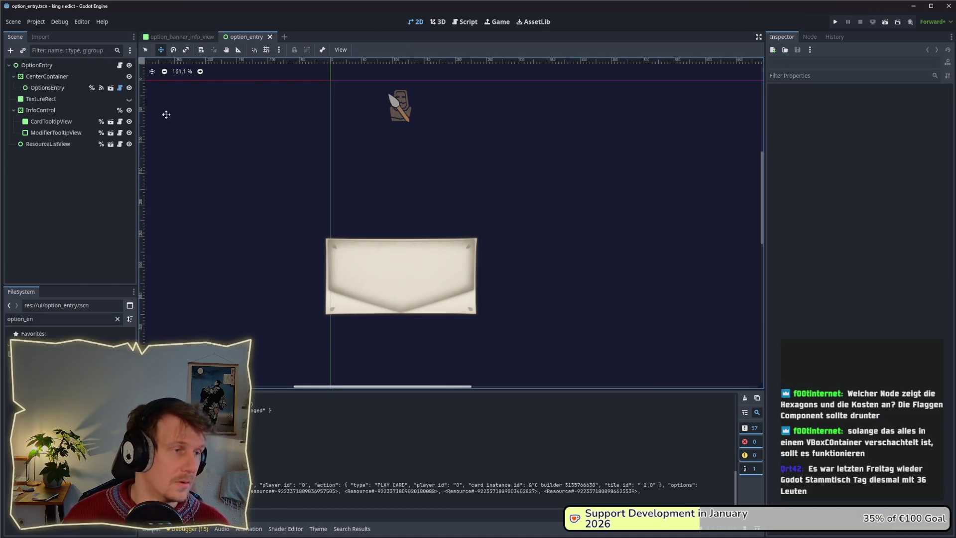
{"action": "left_click", "coordinate": [62, 78]}
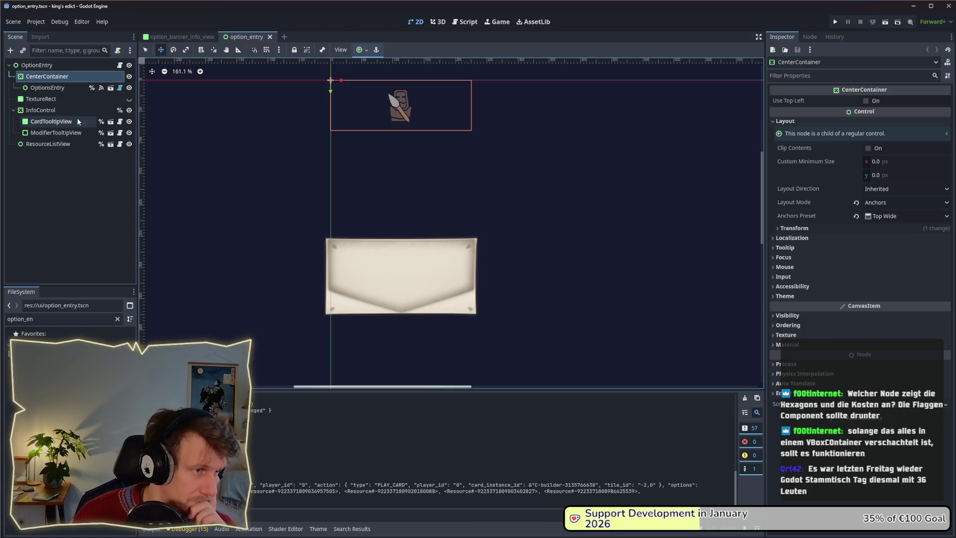
{"action": "left_click", "coordinate": [55, 99]}
{"action": "left_click", "coordinate": [49, 87]}
{"action": "left_click", "coordinate": [48, 76]}
{"action": "left_click", "coordinate": [48, 65]}
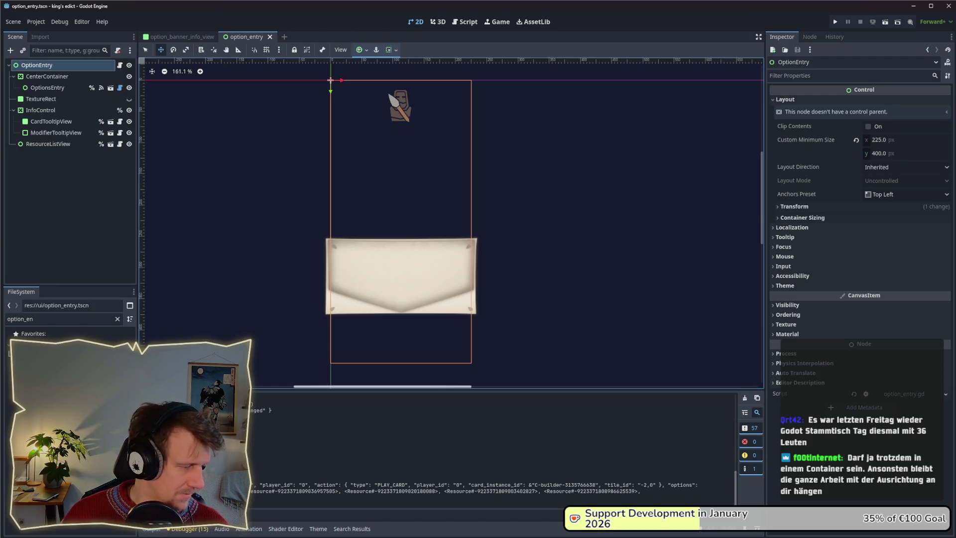
{"action": "key", "text": "alt+Tab"}
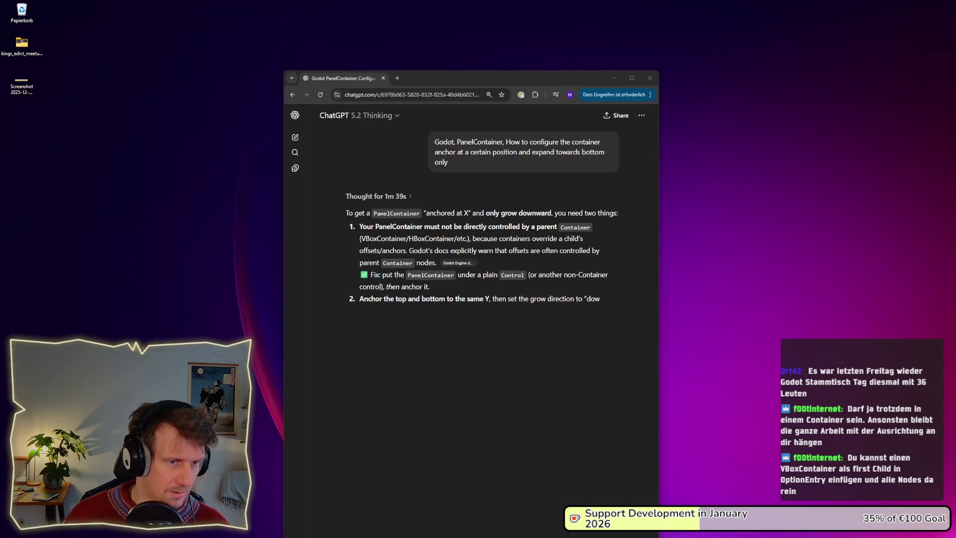
{"action": "key", "text": "alt+Tab"}
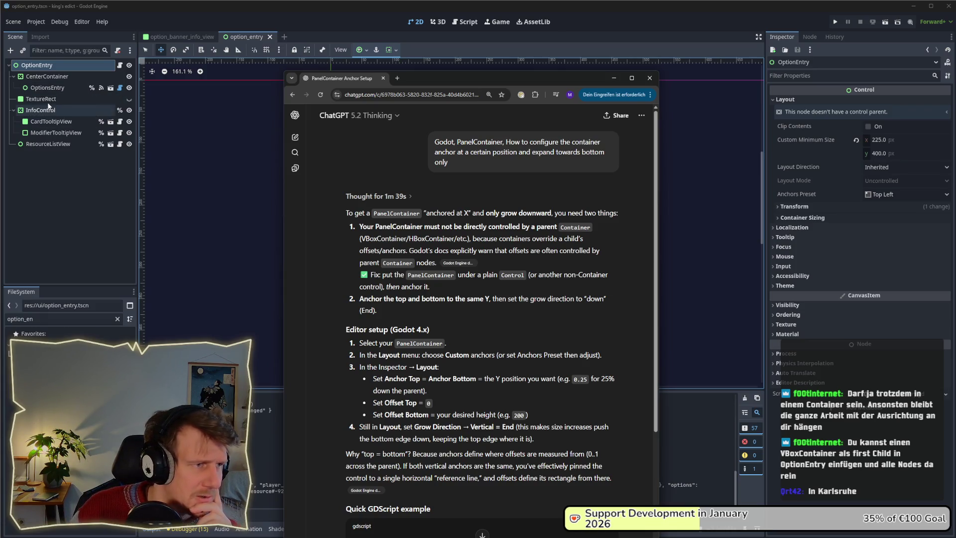
{"action": "left_click", "coordinate": [53, 132]}
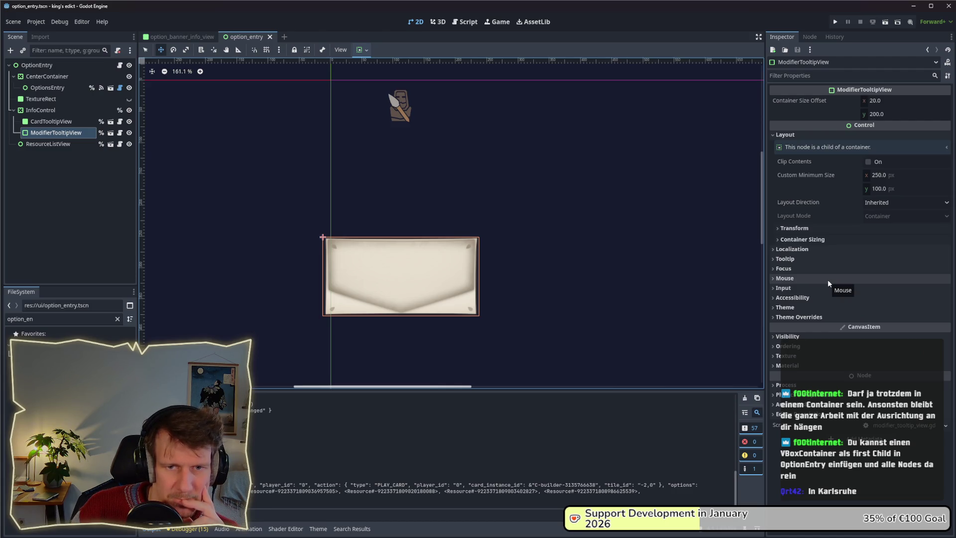
- Check ModifierTooltipView's Layout Direction (kept Inherited) and container sizing, then open modifier_tooltip_view for editing
{"action": "left_click", "coordinate": [875, 205]}
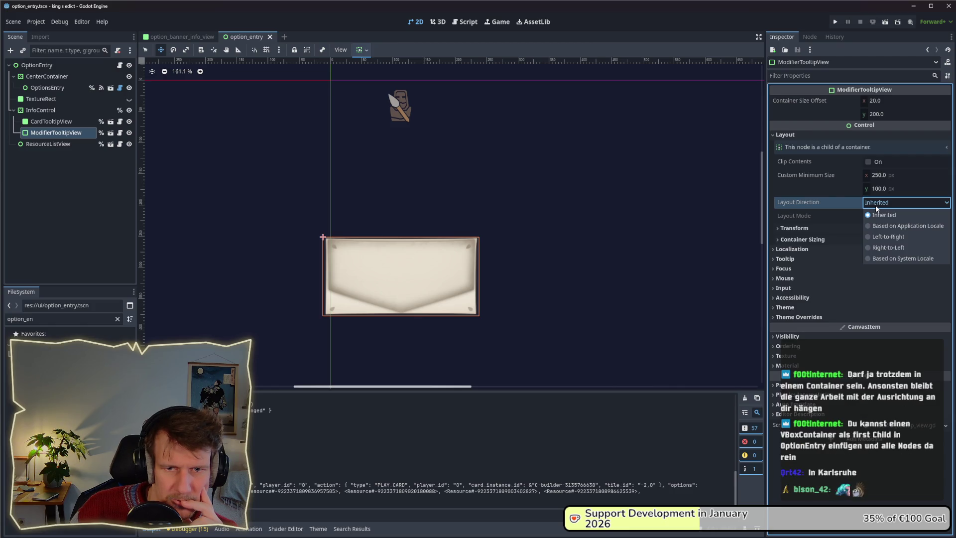
{"action": "left_click", "coordinate": [876, 205]}
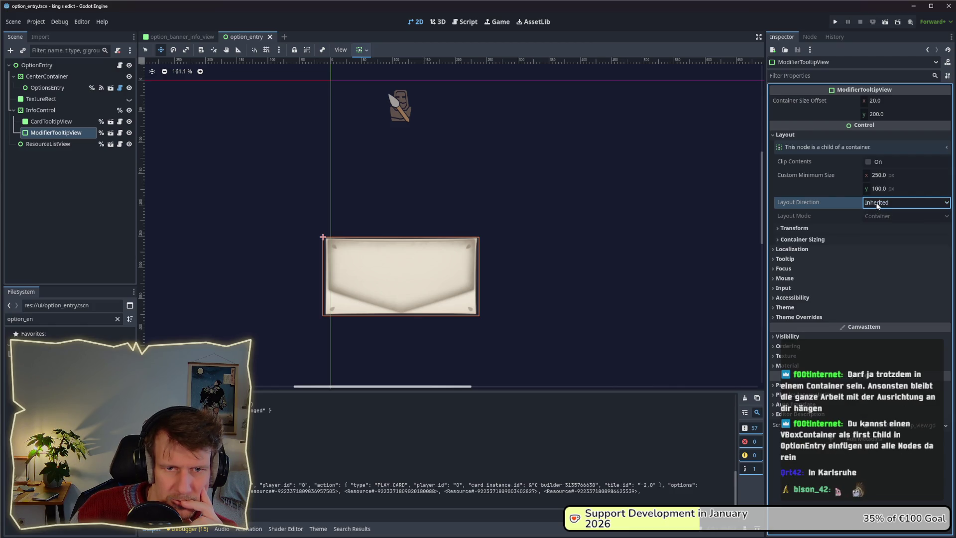
{"action": "left_click", "coordinate": [864, 228]}
{"action": "left_click", "coordinate": [863, 228]}
{"action": "left_click", "coordinate": [857, 240]}
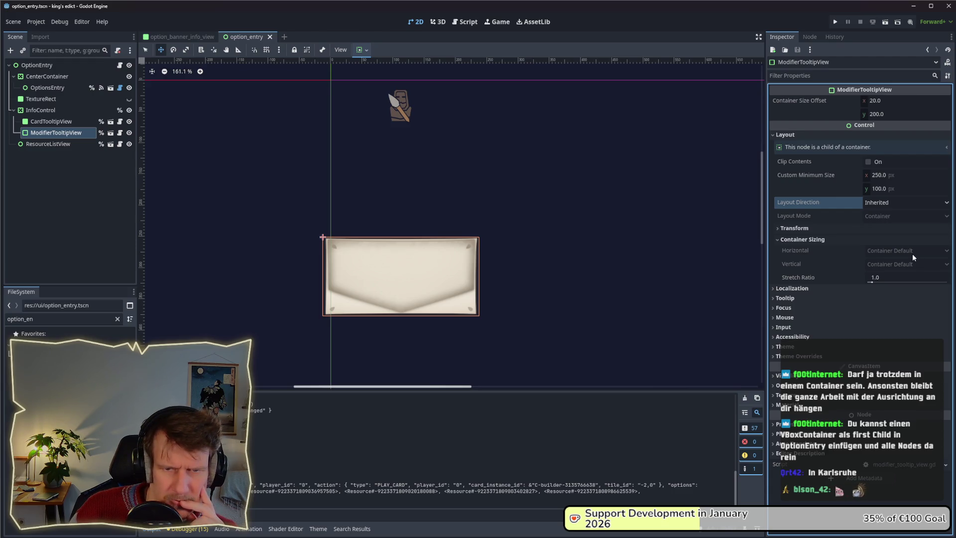
{"action": "left_click", "coordinate": [110, 133]}
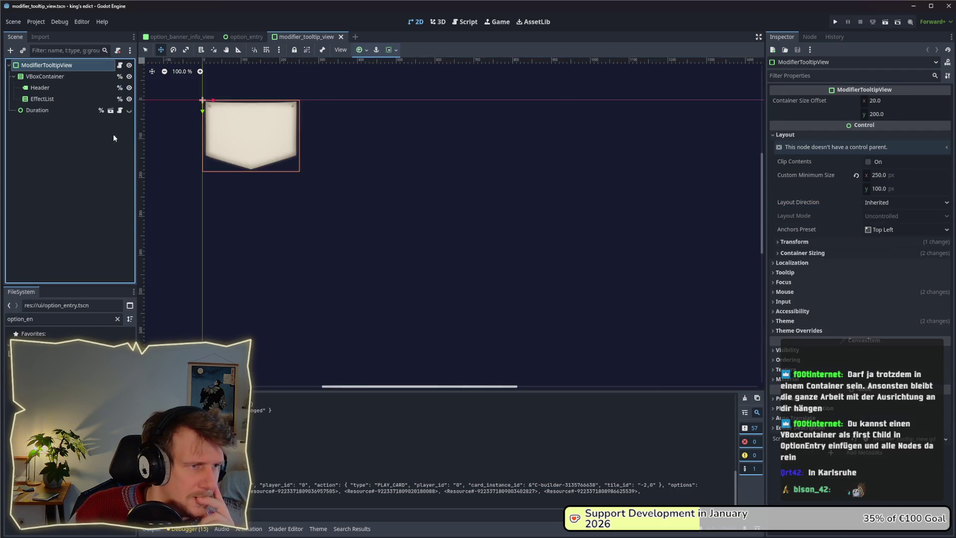
{"action": "left_click", "coordinate": [852, 253]}
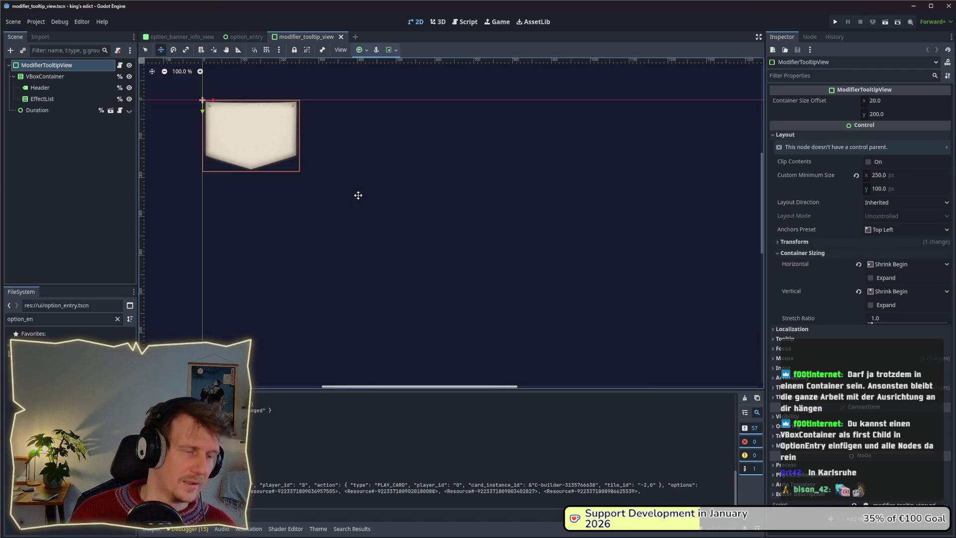
- Return to the option_entry scene tab and bring the ChatGPT window forward
{"action": "left_click", "coordinate": [237, 38]}
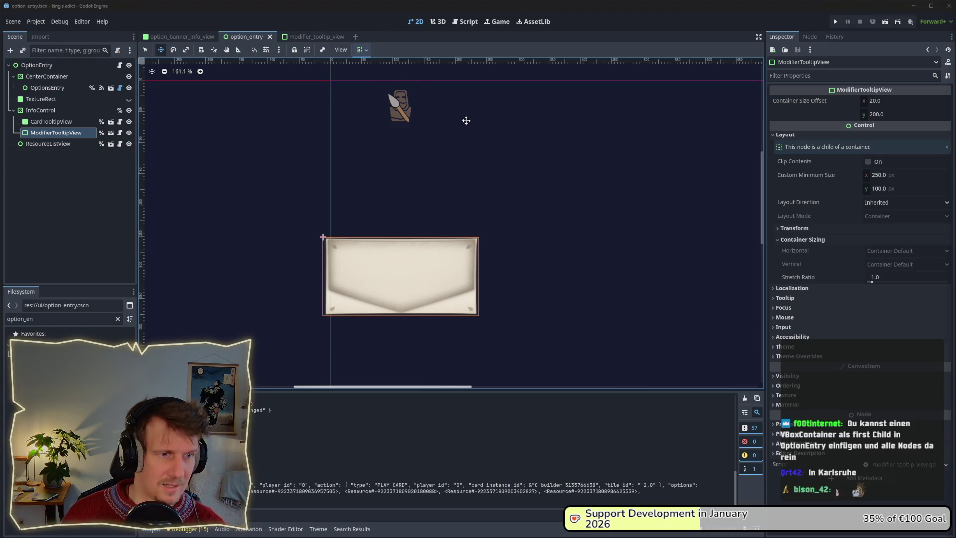
{"action": "key", "text": "super"}
{"action": "key", "text": "alt+Tab"}
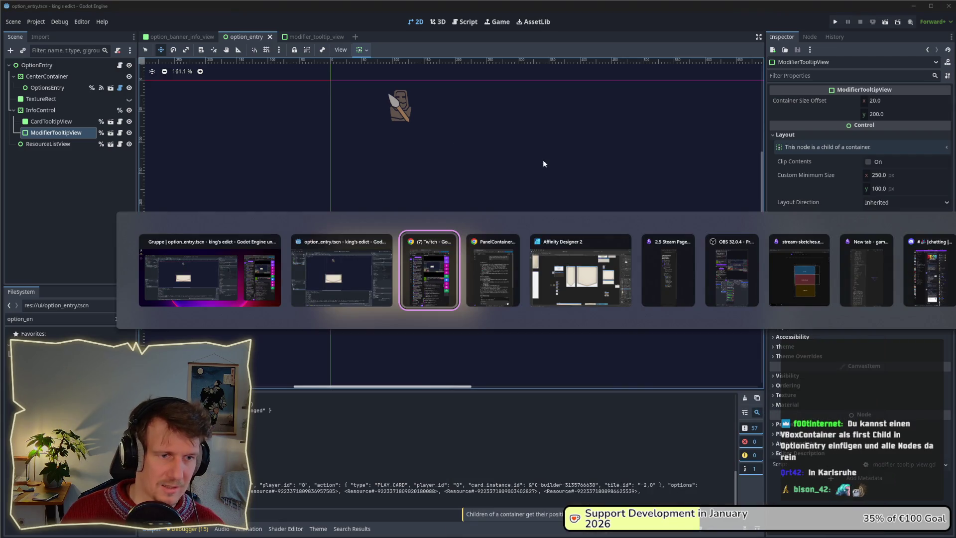
{"action": "key", "text": "alt+Tab"}
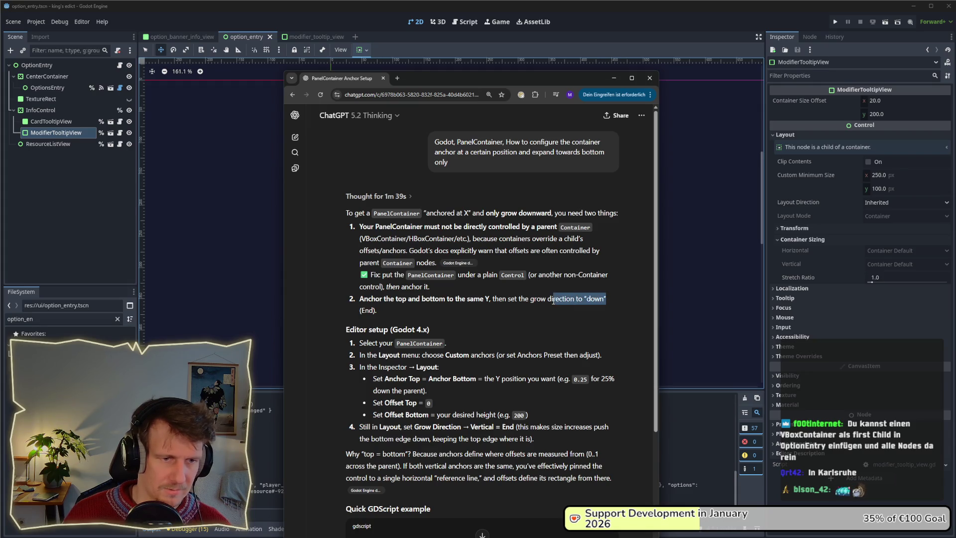
- Highlight ChatGPT's top-and-bottom anchoring step, scroll to the setup example, then return to Godot
{"action": "left_click_drag", "start_coordinate": [360, 297], "coordinate": [382, 308]}
{"action": "scroll", "coordinate": [382, 307], "scroll_direction": "down", "scroll_amount": 4}
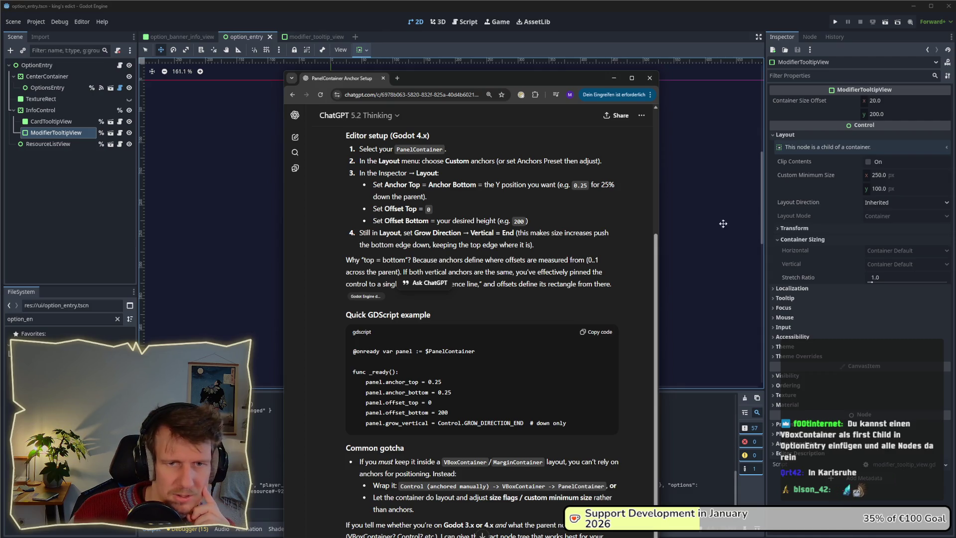
{"action": "left_click", "coordinate": [821, 242]}
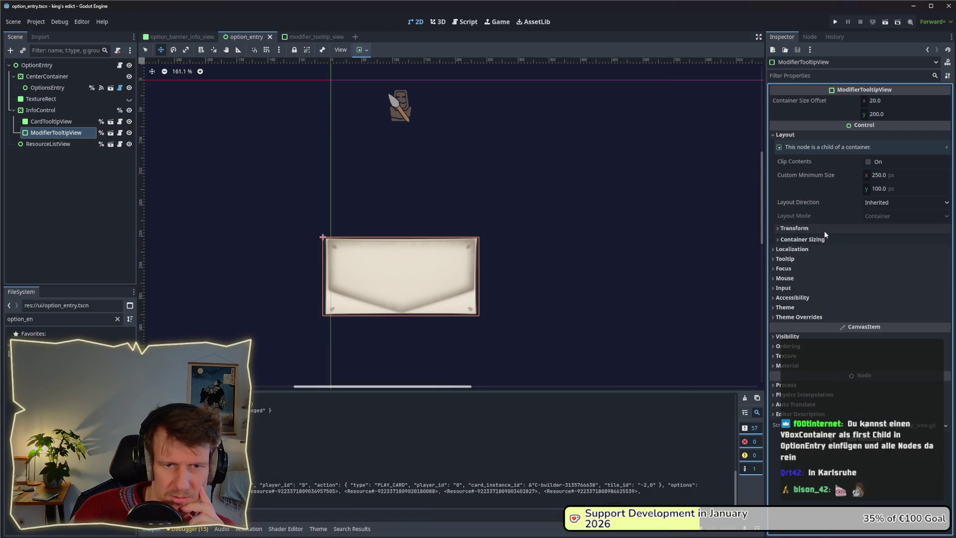
- Inspect ModifierTooltipView's Transform size, position and Container Sizing properties in the Inspector
{"action": "left_click", "coordinate": [824, 231]}
{"action": "left_click", "coordinate": [824, 231]}
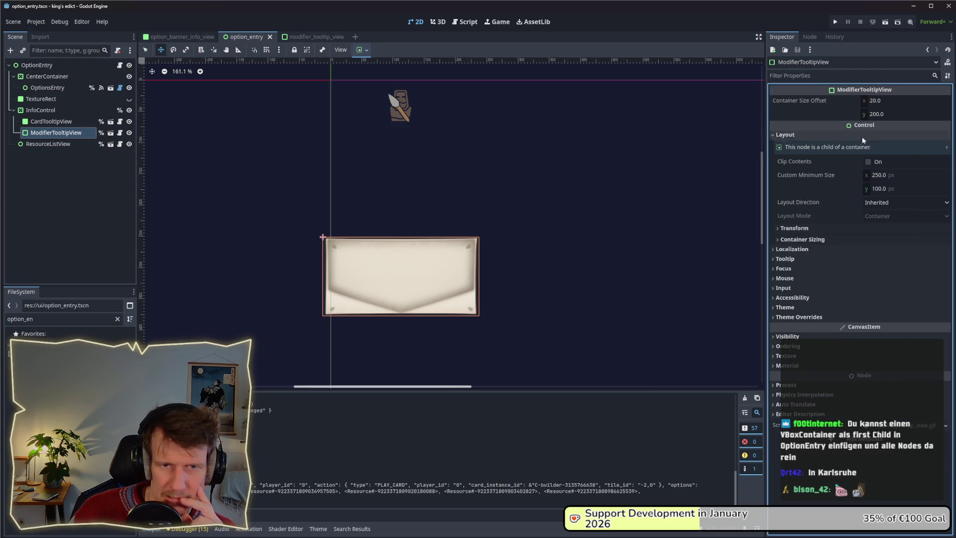
{"action": "left_click", "coordinate": [815, 228]}
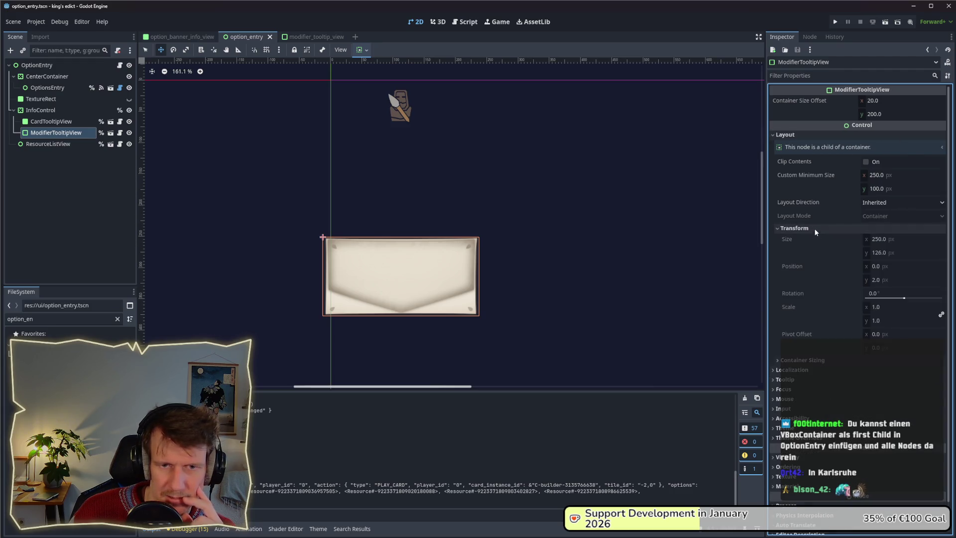
{"action": "left_click", "coordinate": [825, 359]}
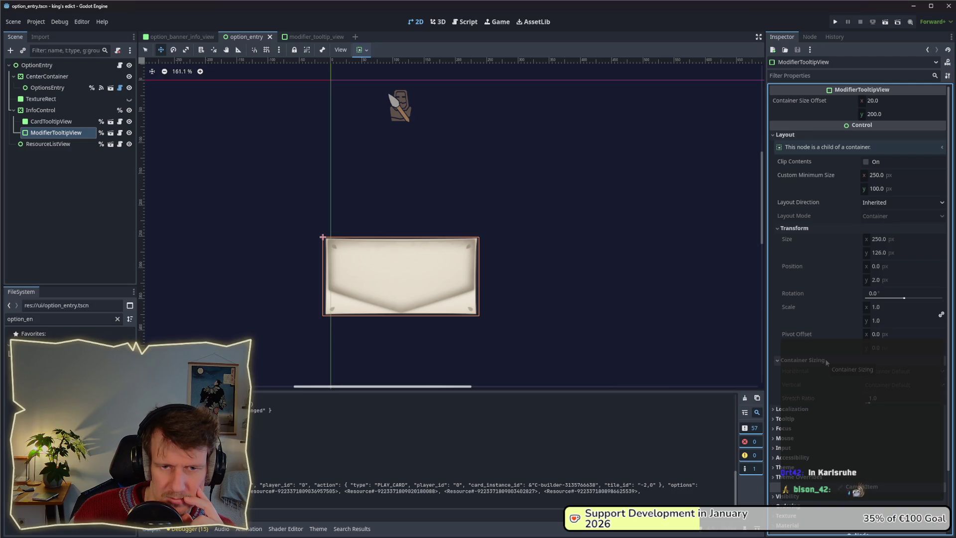
{"action": "left_click", "coordinate": [855, 227]}
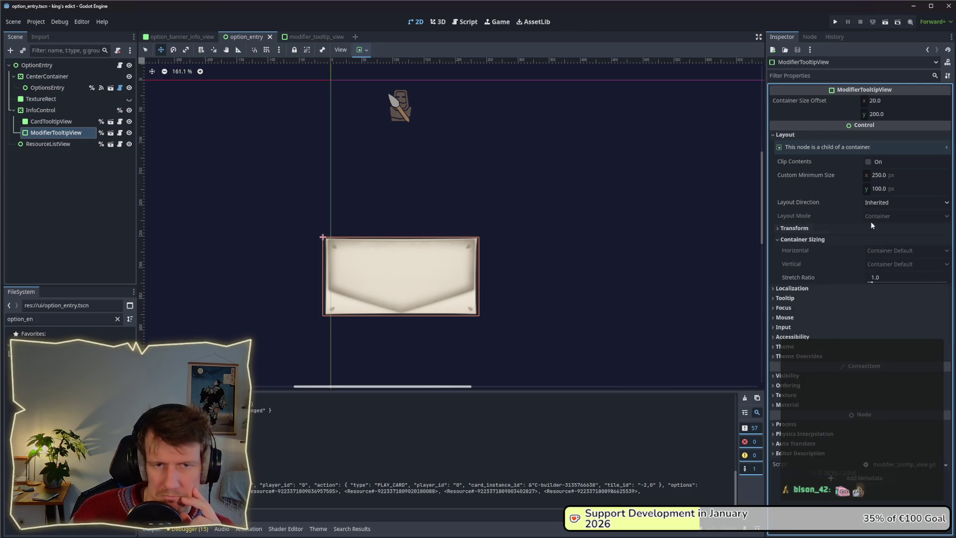
- Keep Layout Direction as Inherited and bring the ChatGPT anchor-setup answer back in front
{"action": "left_click", "coordinate": [901, 204]}
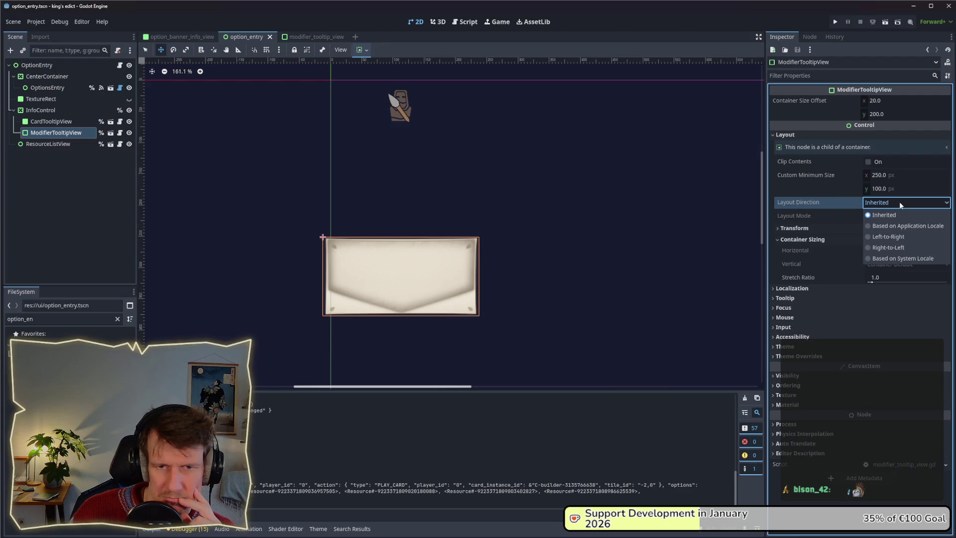
{"action": "left_click", "coordinate": [884, 215]}
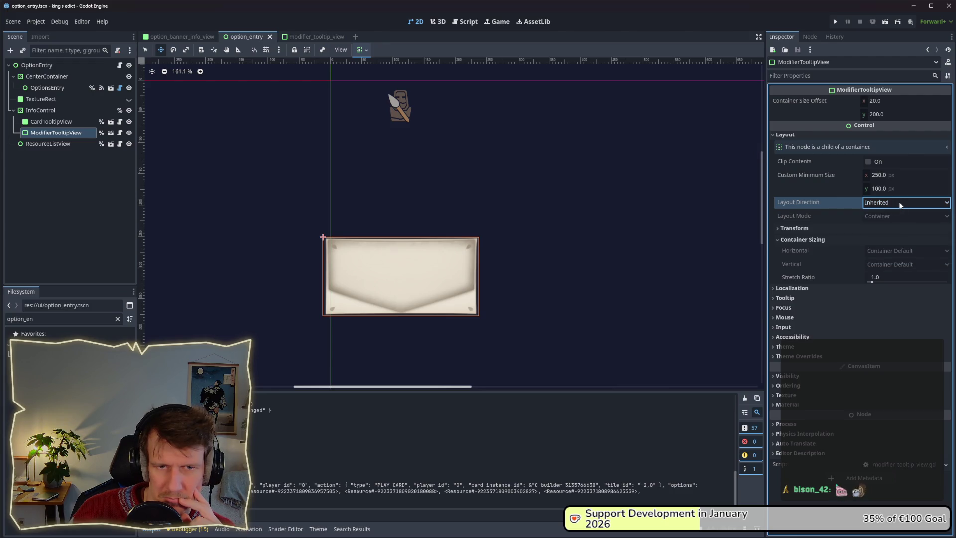
{"action": "left_click", "coordinate": [828, 228]}
{"action": "left_click", "coordinate": [829, 228]}
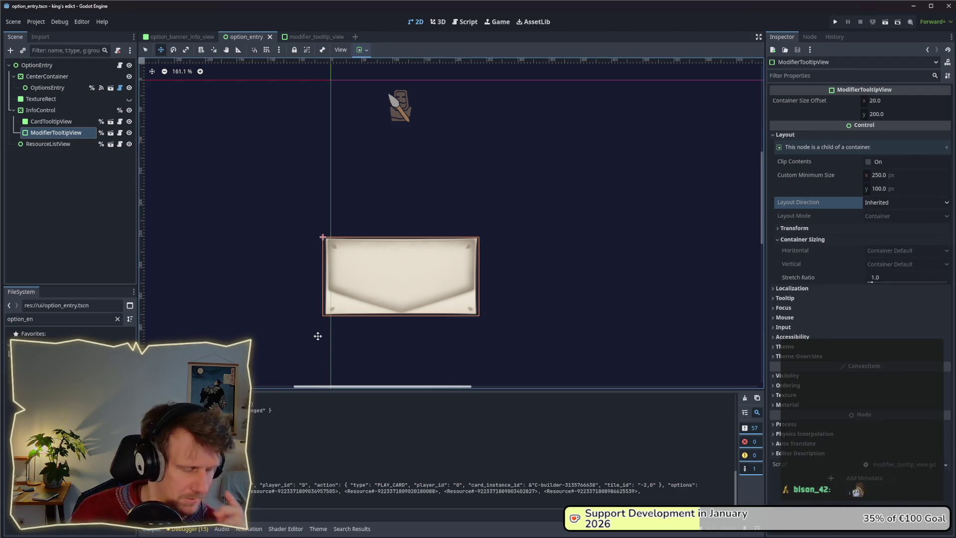
{"action": "key", "text": "alt+Tab"}
{"action": "key", "text": "alt+Tab"}
{"action": "left_click", "coordinate": [429, 291]}
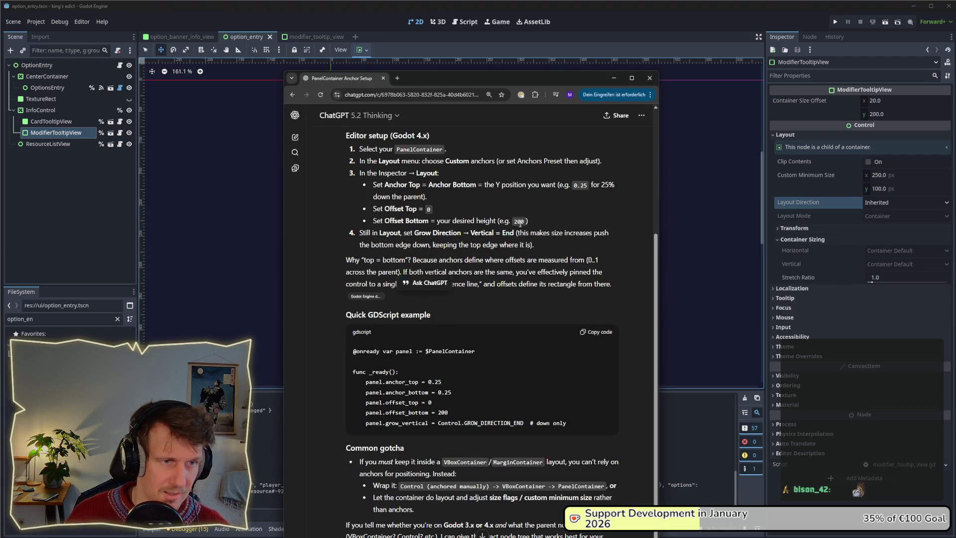
- Copy the grow_vertical = Control.GROW_DIRECTION_END line from ChatGPT and return to option_entry.gd
{"action": "scroll", "coordinate": [521, 209], "scroll_direction": "up", "scroll_amount": 1}
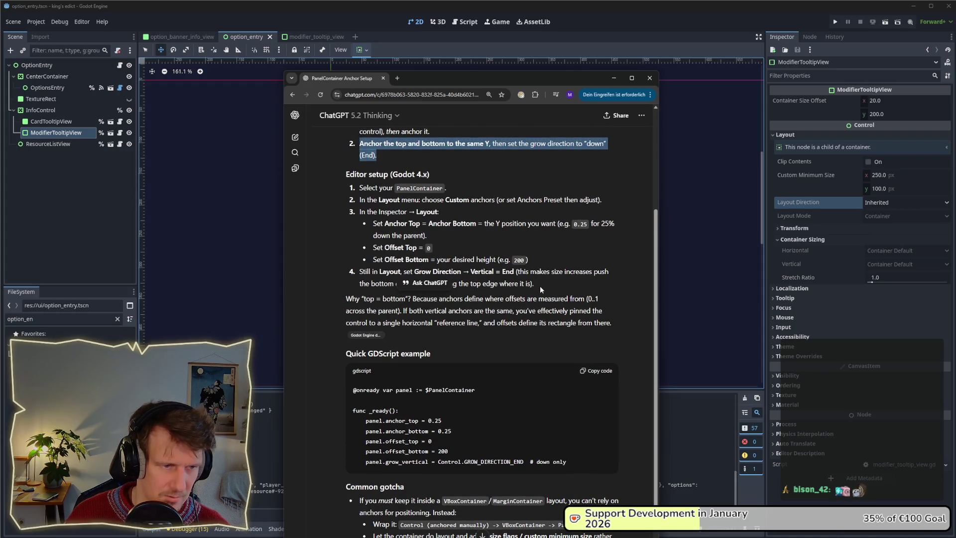
{"action": "scroll", "coordinate": [540, 288], "scroll_direction": "down", "scroll_amount": 3}
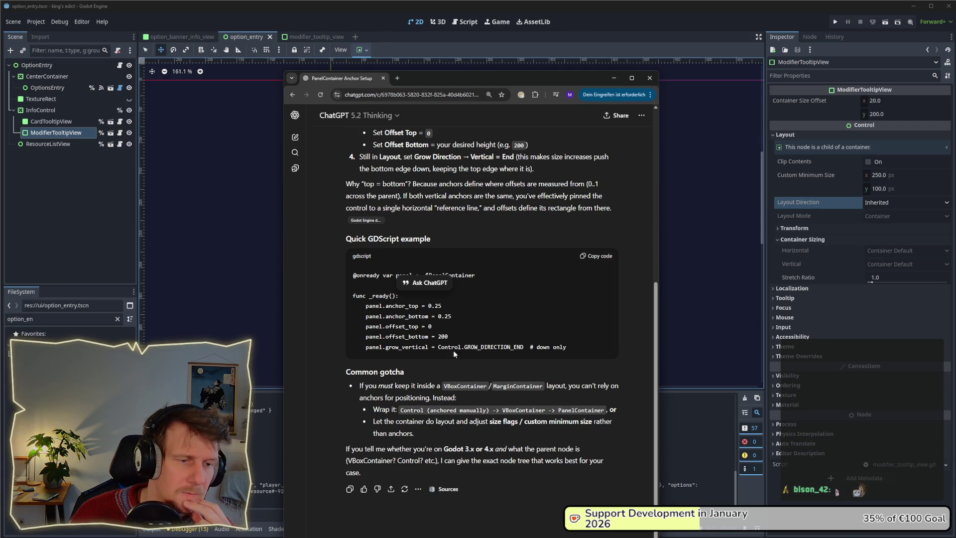
{"action": "left_click_drag", "start_coordinate": [428, 348], "coordinate": [365, 348]}
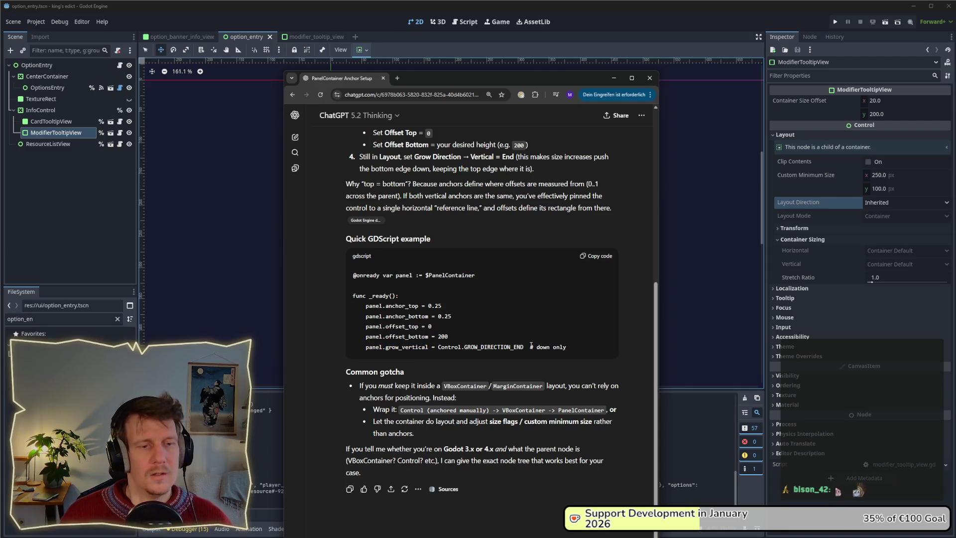
{"action": "left_click_drag", "start_coordinate": [526, 348], "coordinate": [385, 347]}
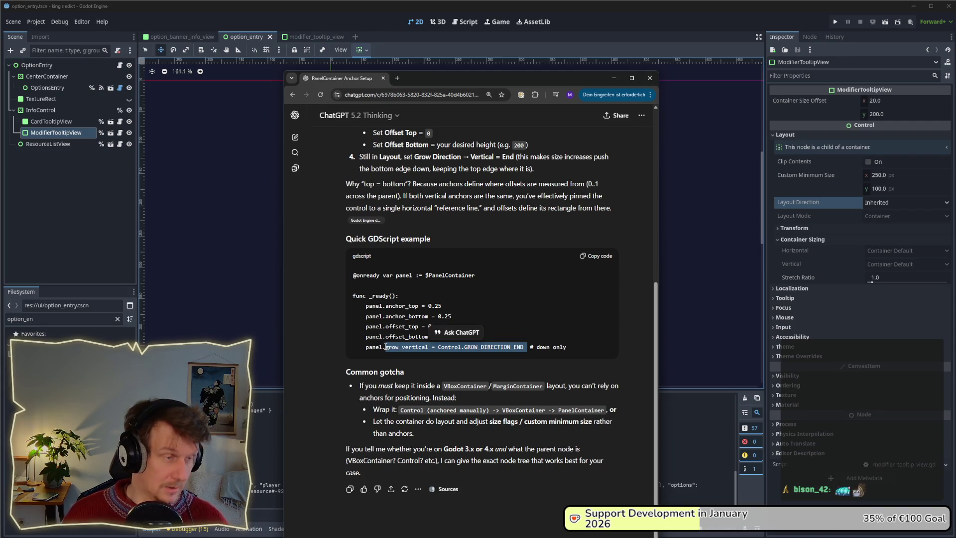
{"action": "left_click", "coordinate": [120, 66]}
{"action": "scroll", "coordinate": [396, 209], "scroll_direction": "up", "scroll_amount": 5}
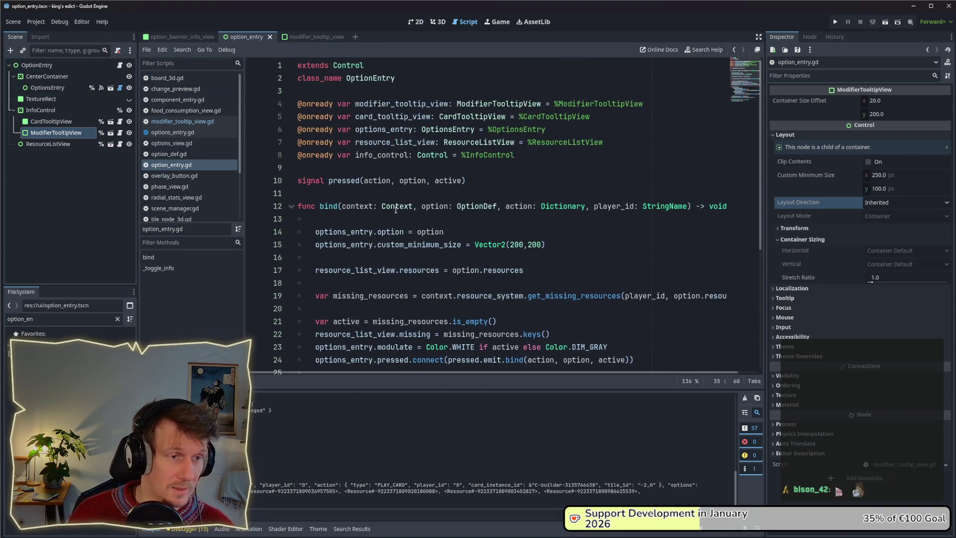
- Add a func _ready() -> void: above bind that sets grow_vertical = Control.GROW_DIRECTION_END
{"action": "left_click", "coordinate": [355, 198]}
{"action": "key", "text": "Return"}
{"action": "type", "text": "f"}
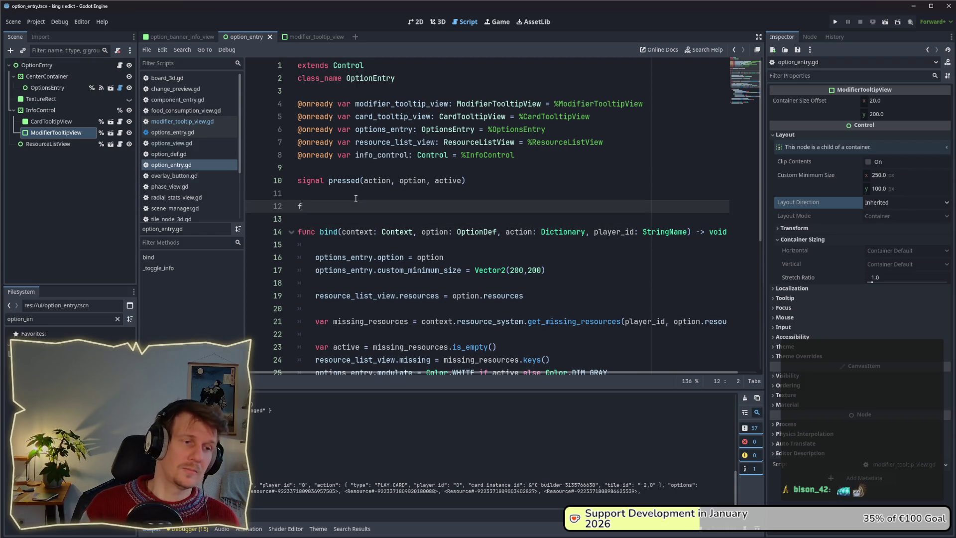
{"action": "type", "text": "unc _ready"}
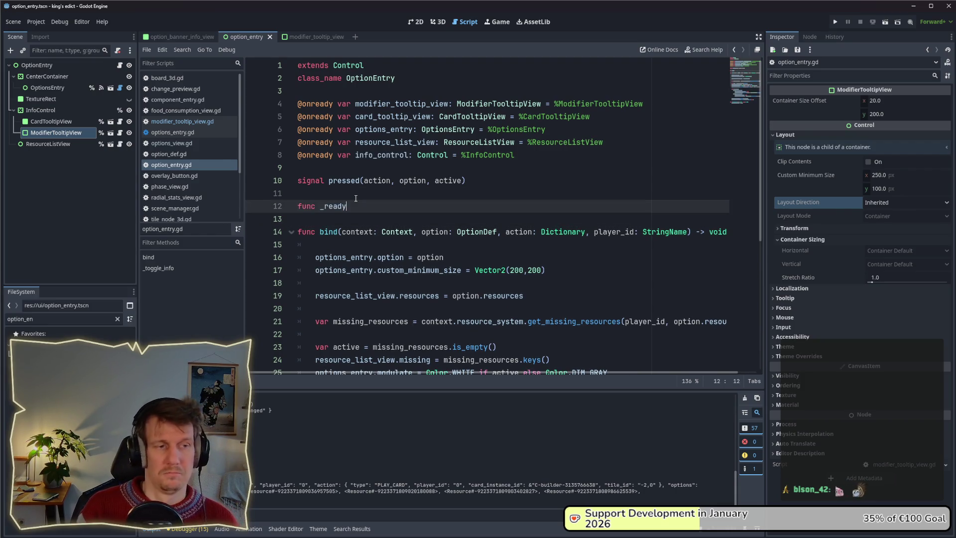
{"action": "type", "text": "() -> v"}
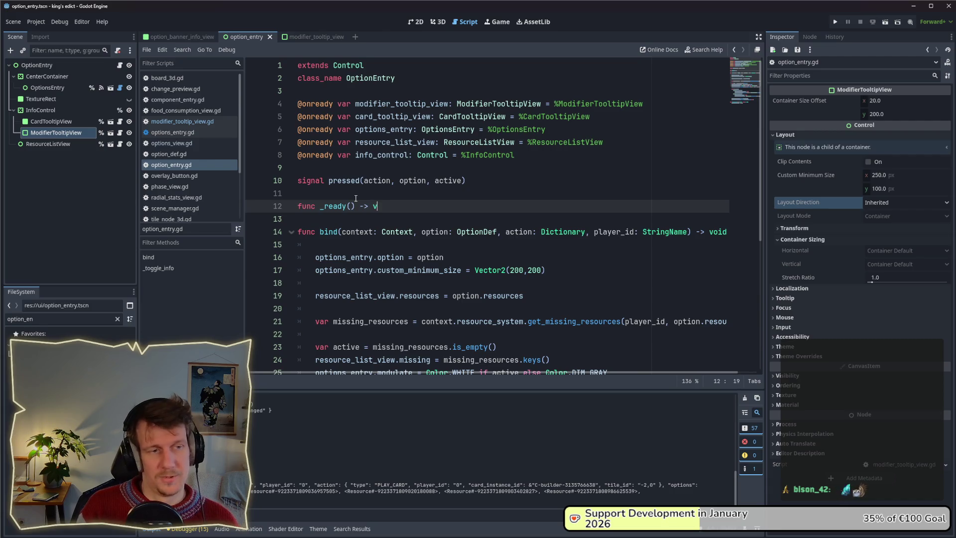
{"action": "type", "text": "oid:"}
{"action": "key", "text": "Return"}
{"action": "type", "text": "grow_vertical = Control.GROW_DIRECTION_END"}
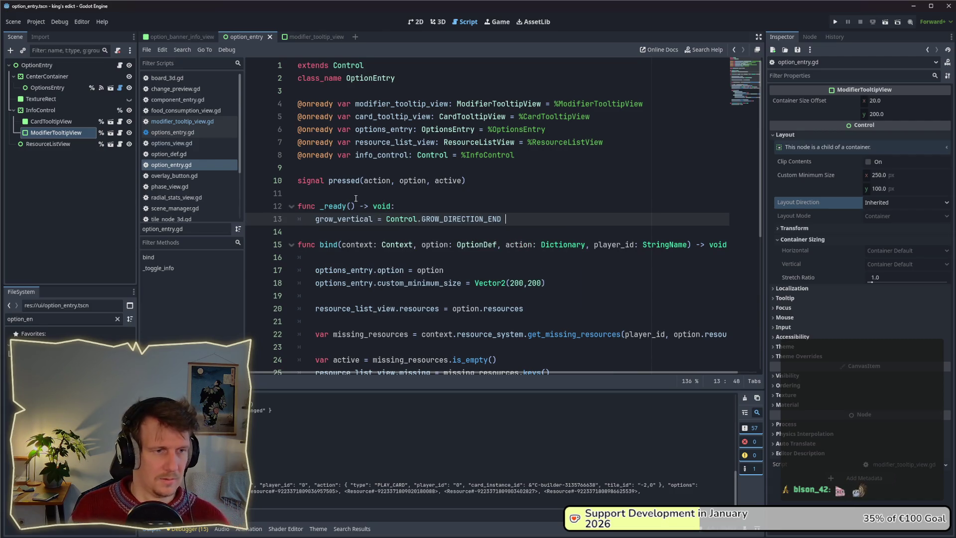
{"action": "key", "text": "Up"}
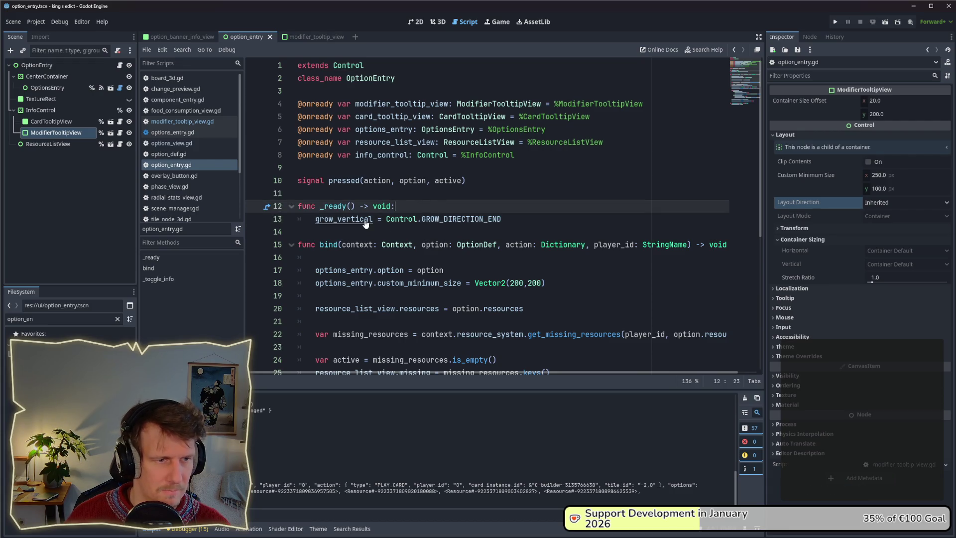
- Run the project with F5 and host a multiplayer game on the Direct Conflict map
{"action": "key", "text": "F5"}
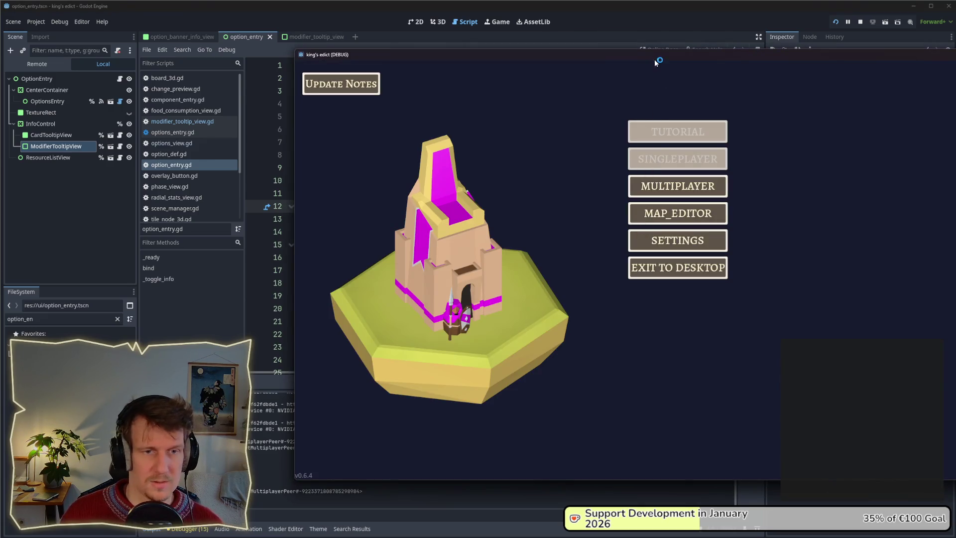
{"action": "left_click_drag", "start_coordinate": [649, 52], "coordinate": [440, 51]}
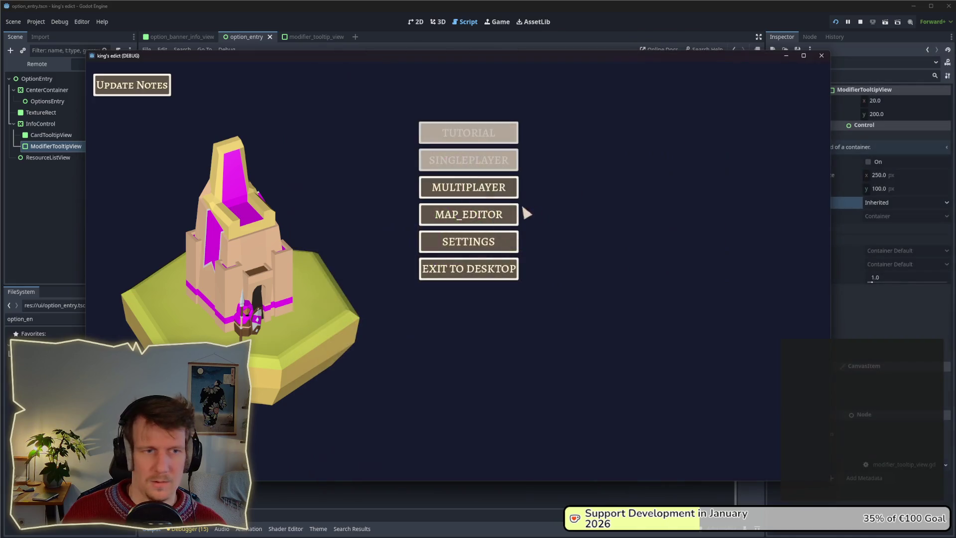
{"action": "left_click", "coordinate": [513, 190]}
{"action": "left_click", "coordinate": [526, 194]}
{"action": "left_click", "coordinate": [561, 109]}
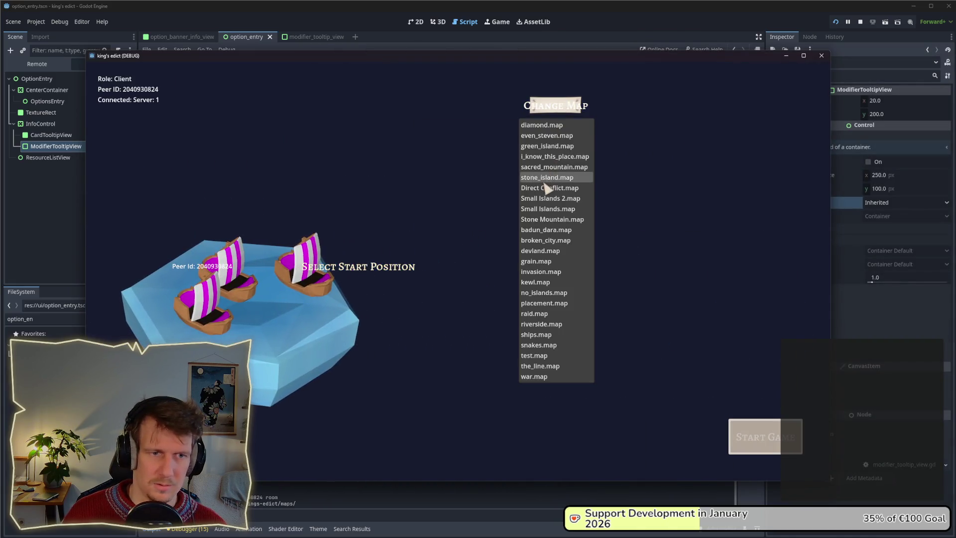
{"action": "left_click", "coordinate": [548, 186]}
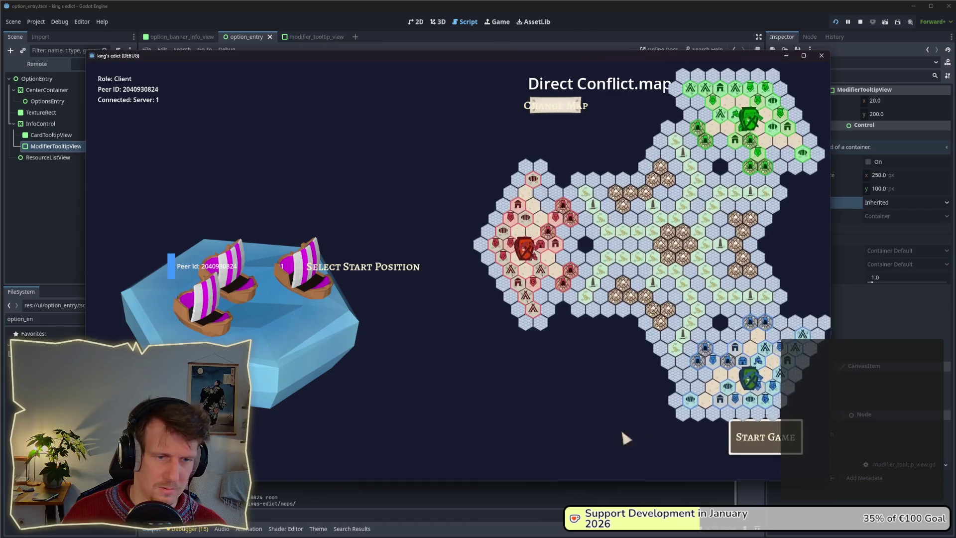
{"action": "left_click", "coordinate": [758, 442]}
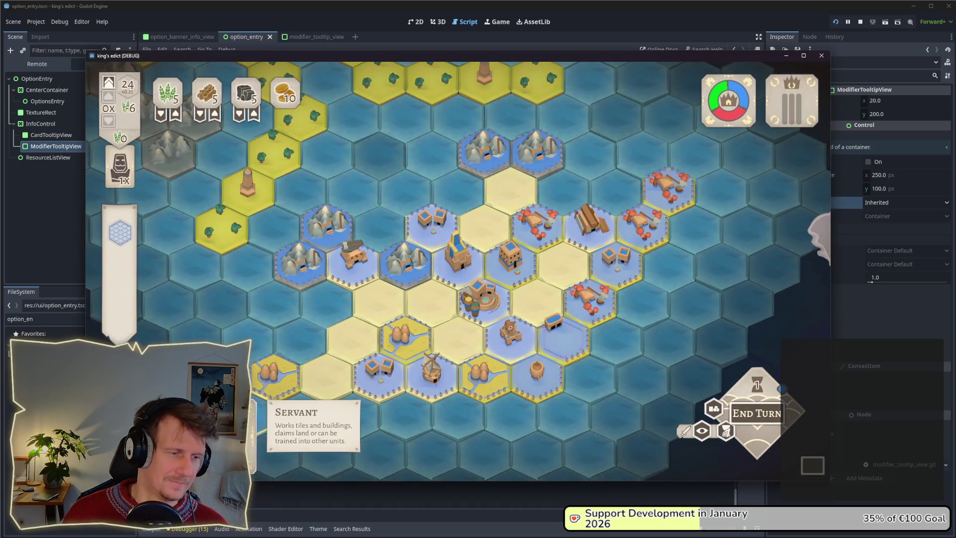
- Play the Servant card and another card, check the Saw_Mill building tooltip, then stop the game
{"action": "left_click_drag", "start_coordinate": [289, 429], "coordinate": [382, 316]}
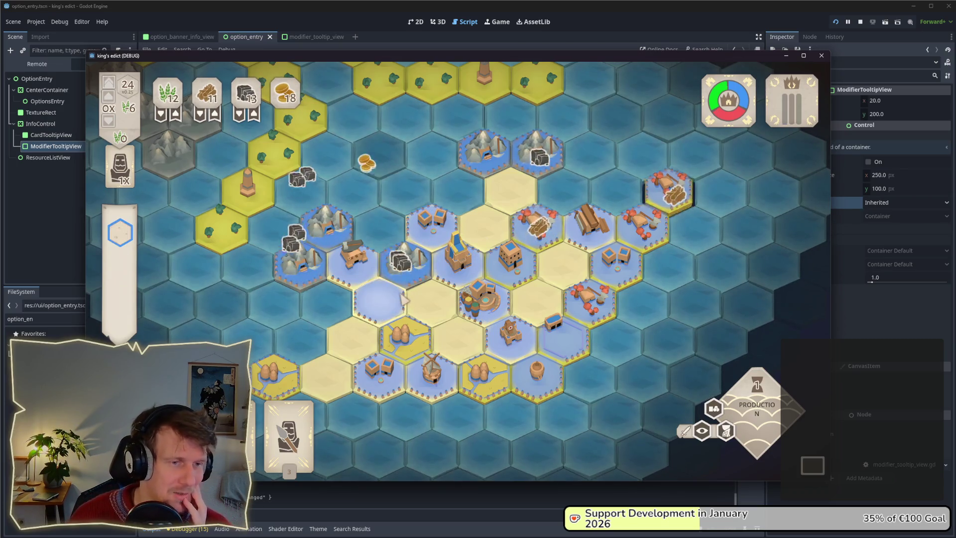
{"action": "scroll", "coordinate": [446, 286], "scroll_direction": "down", "scroll_amount": 2}
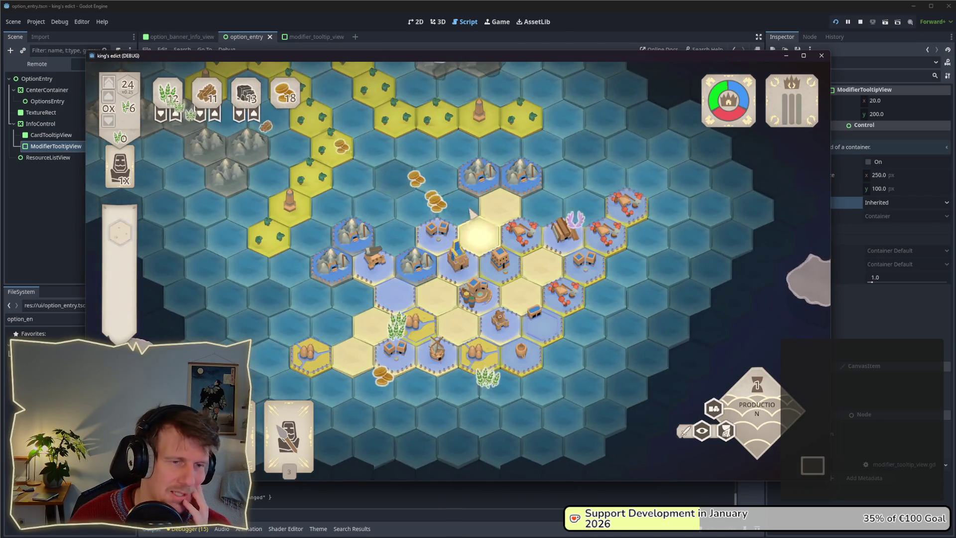
{"action": "scroll", "coordinate": [445, 284], "scroll_direction": "up", "scroll_amount": 2}
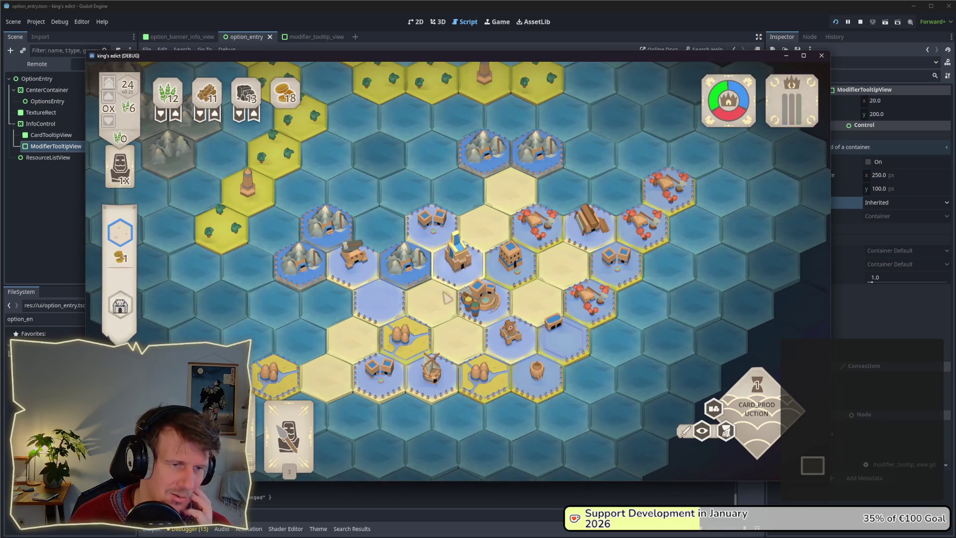
{"action": "left_click", "coordinate": [492, 261]}
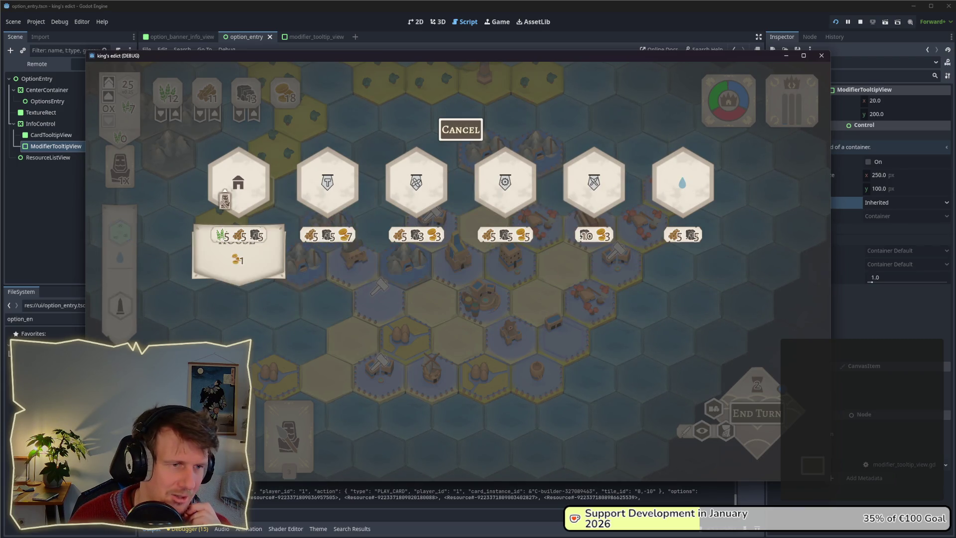
{"action": "mouse_move", "coordinate": [524, 188]}
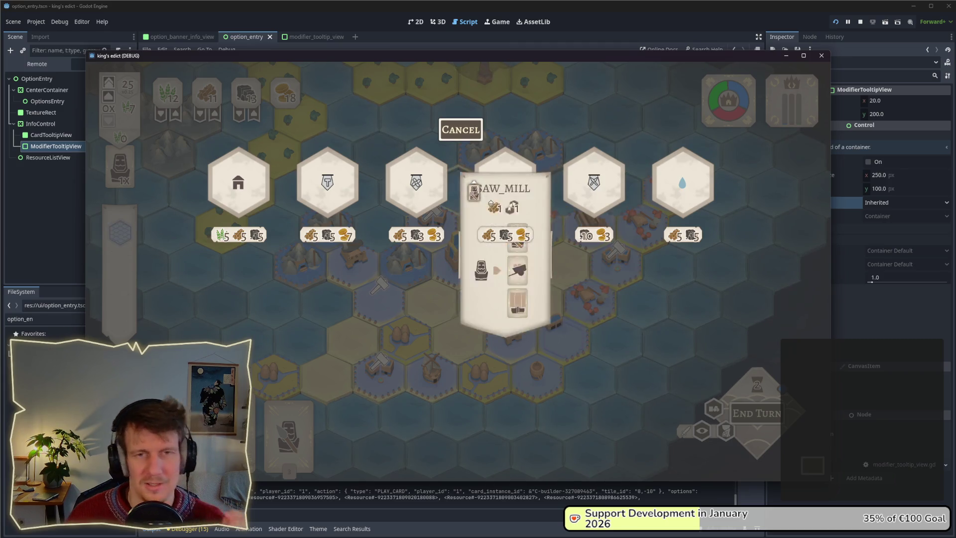
{"action": "left_click", "coordinate": [860, 22]}
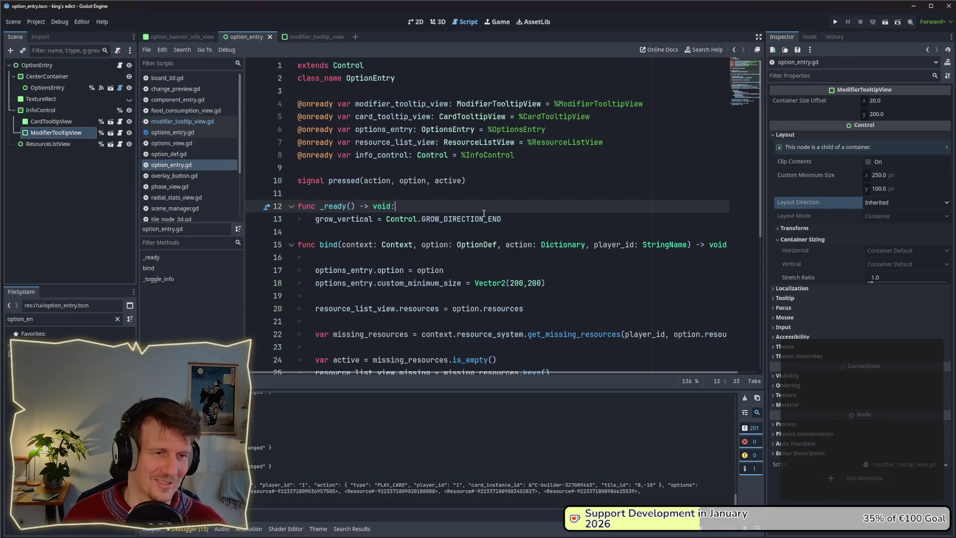
- Delete the _ready function from option_entry.gd and add a blank line inside bind
{"action": "left_click_drag", "start_coordinate": [502, 219], "coordinate": [299, 193]}
{"action": "key", "text": "BackSpace"}
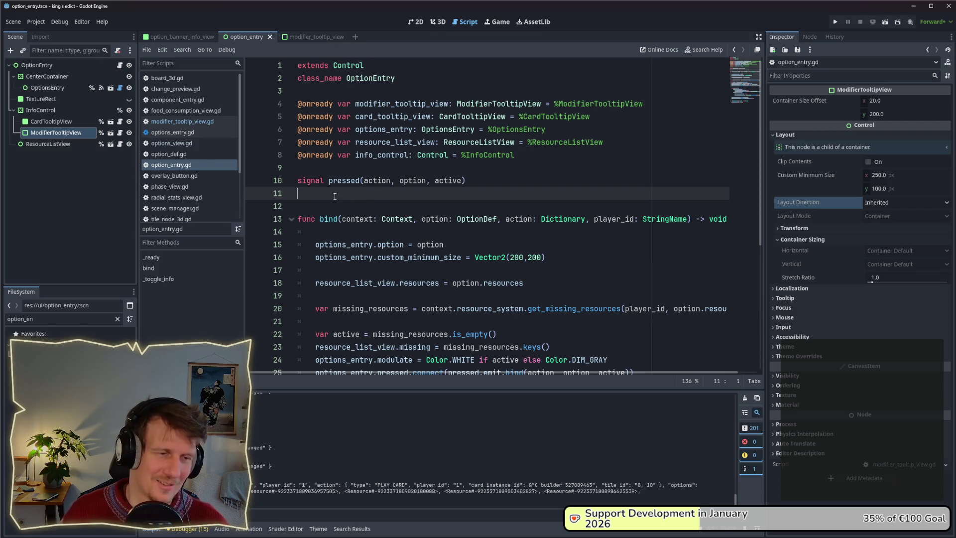
{"action": "key", "text": "BackSpace"}
{"action": "key", "text": "alt+Tab"}
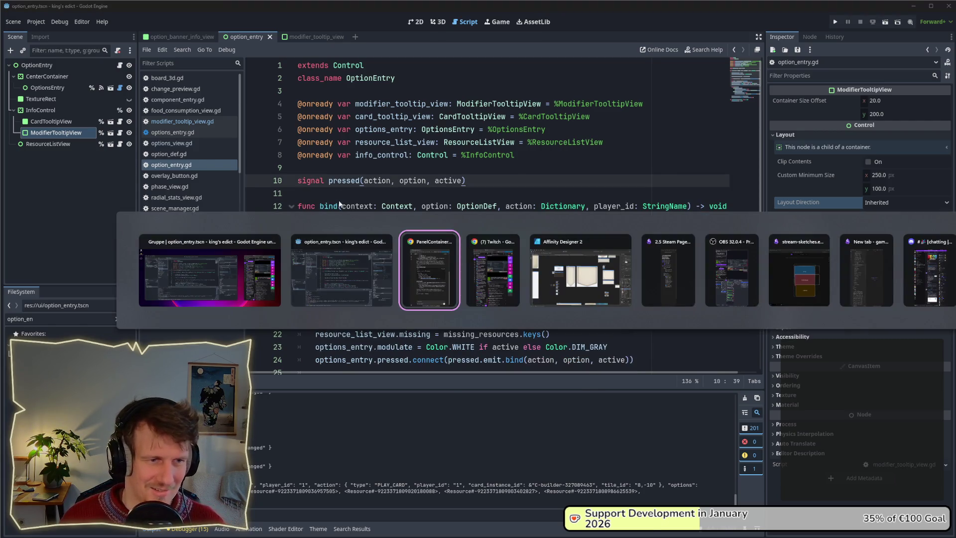
{"action": "left_click", "coordinate": [382, 78]}
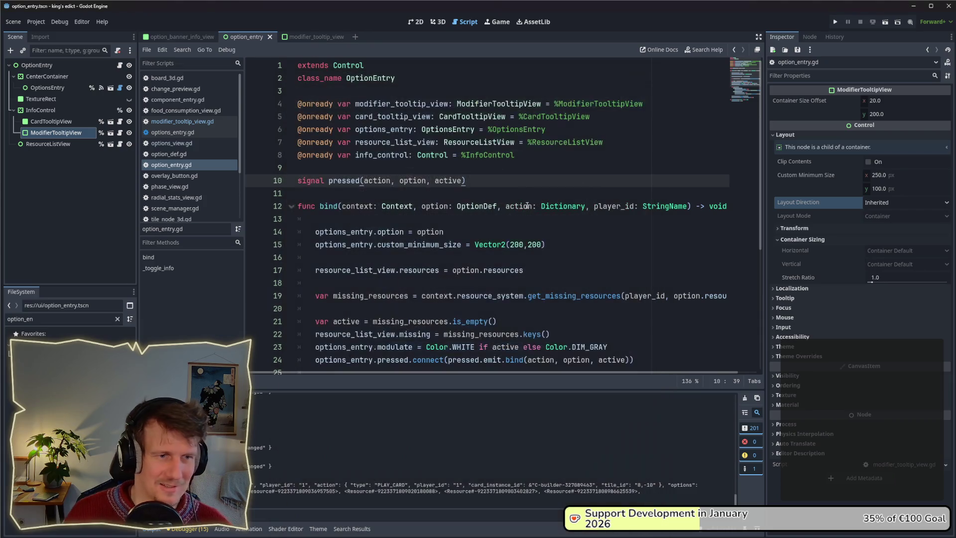
{"action": "key", "text": "Down"}
{"action": "key", "text": "Down"}
{"action": "key", "text": "End"}
{"action": "key", "text": "Return"}
- Select the OptionEntry root node and view the scene in the 2D workspace
{"action": "left_click", "coordinate": [35, 133]}
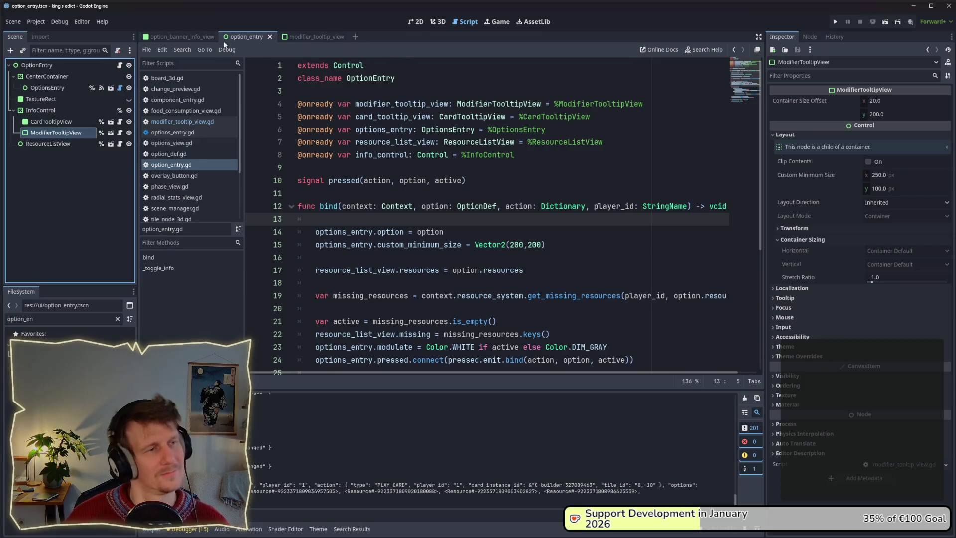
{"action": "left_click", "coordinate": [58, 71]}
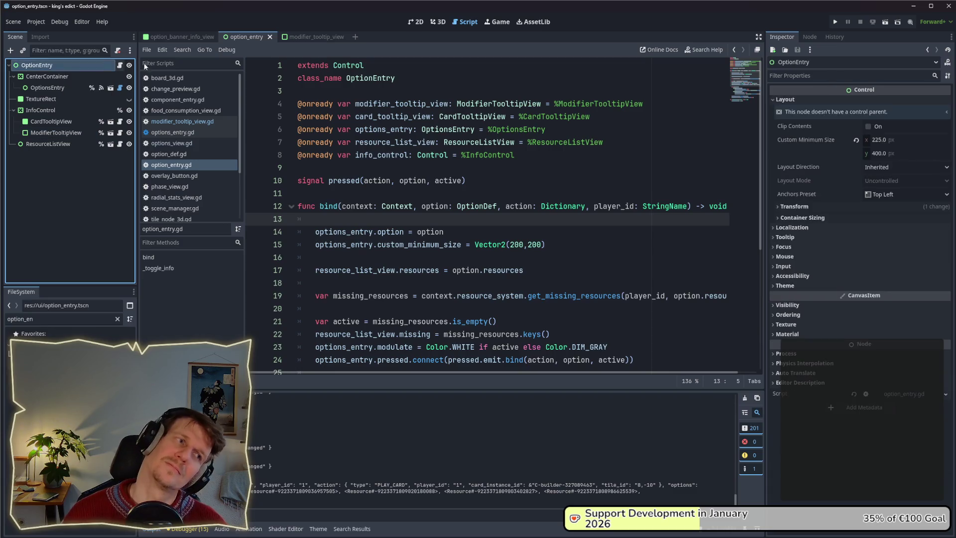
{"action": "left_click", "coordinate": [421, 22]}
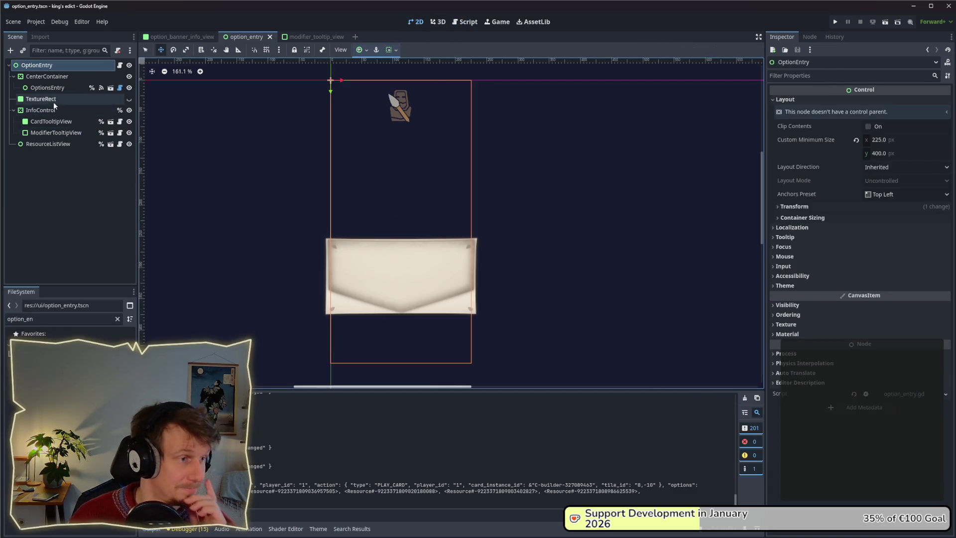
{"action": "key", "text": "Down"}
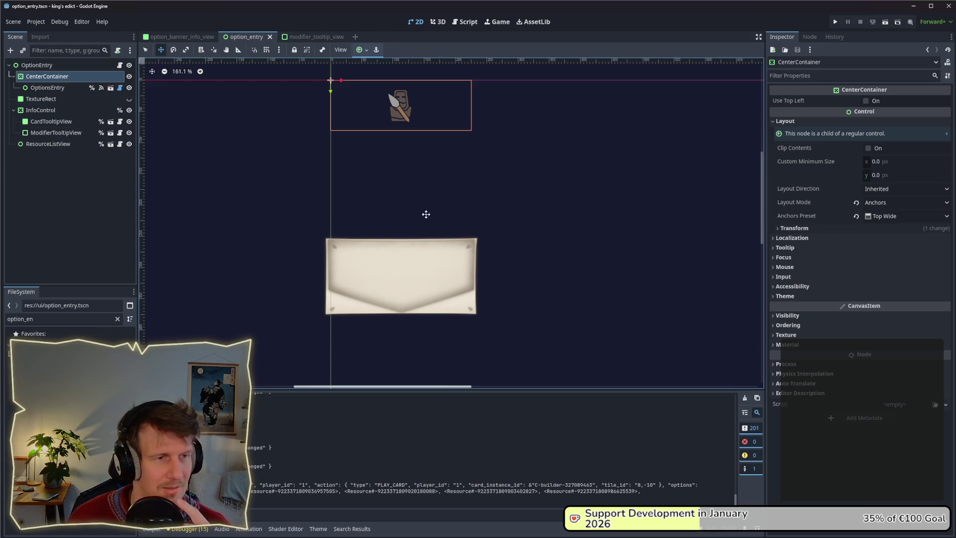
{"action": "left_click", "coordinate": [64, 88]}
{"action": "left_click", "coordinate": [60, 77]}
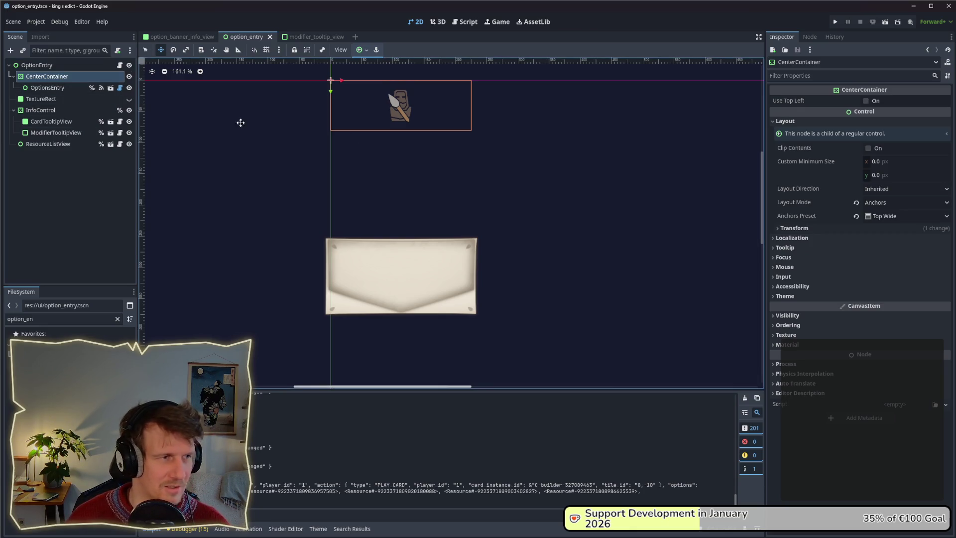
{"action": "left_click", "coordinate": [50, 88]}
{"action": "left_click", "coordinate": [46, 77]}
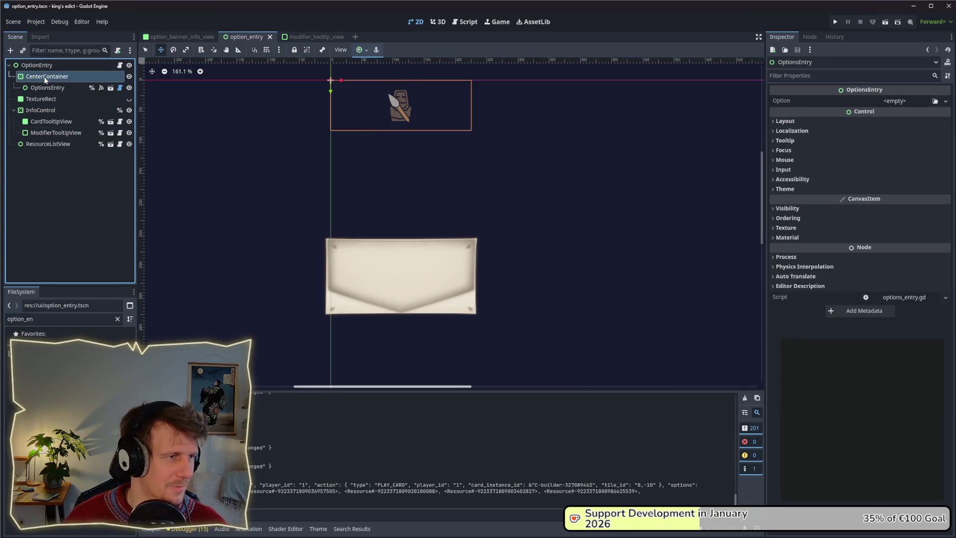
{"action": "left_click", "coordinate": [44, 88]}
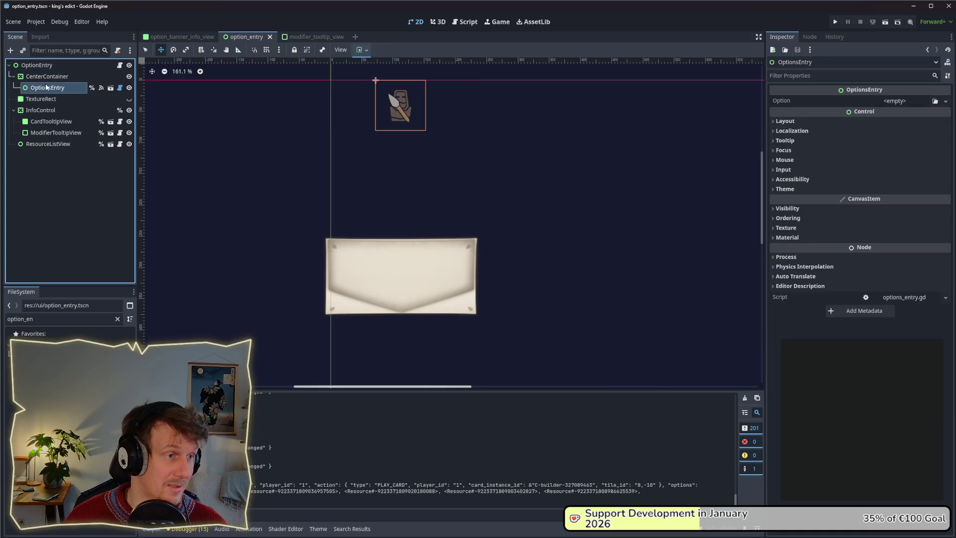
{"action": "left_click", "coordinate": [45, 76]}
{"action": "left_click", "coordinate": [44, 66]}
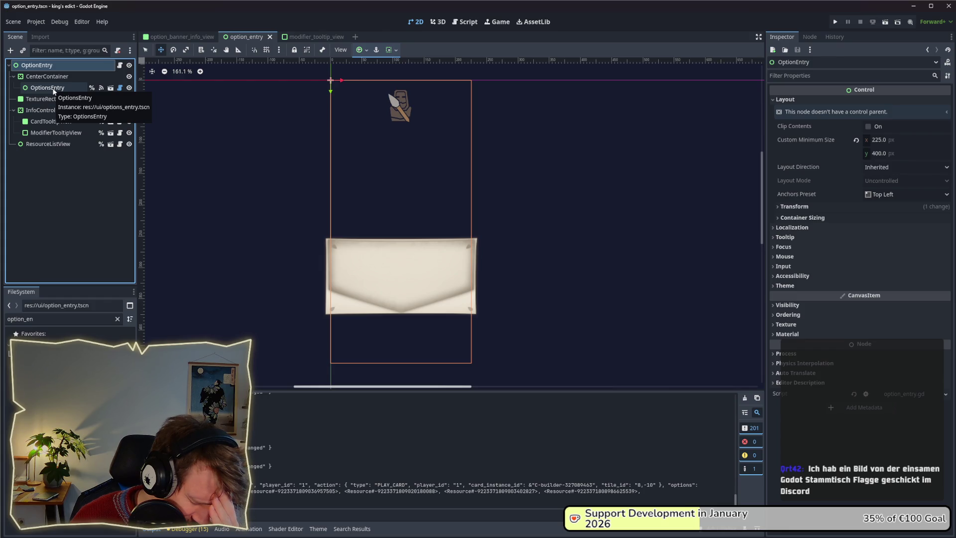
{"action": "left_click", "coordinate": [49, 77]}
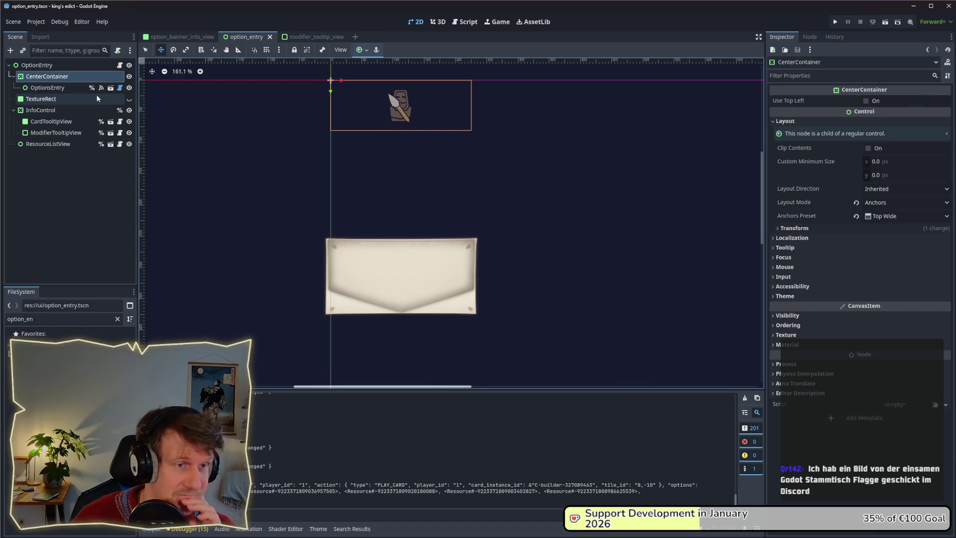
{"action": "left_click", "coordinate": [61, 88]}
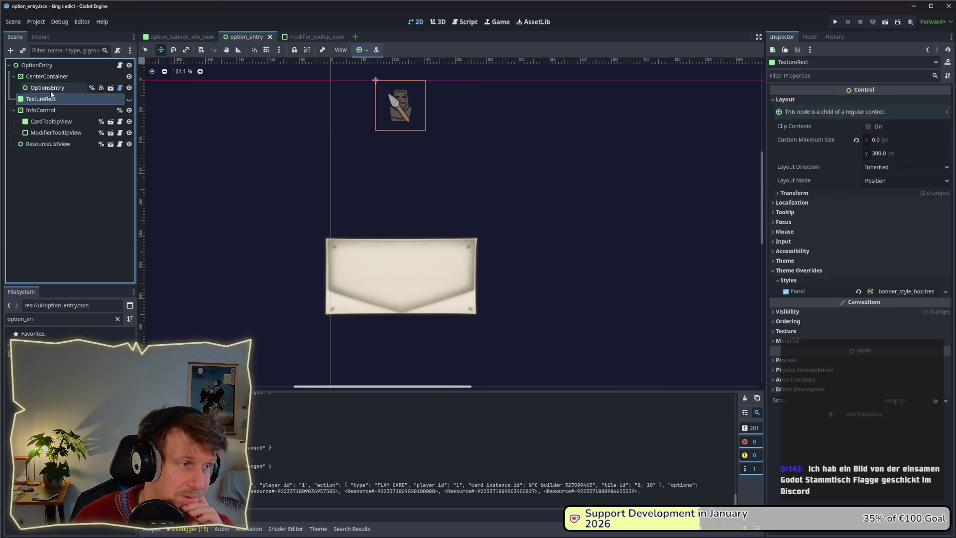
{"action": "left_click", "coordinate": [50, 78]}
{"action": "left_click", "coordinate": [50, 88]}
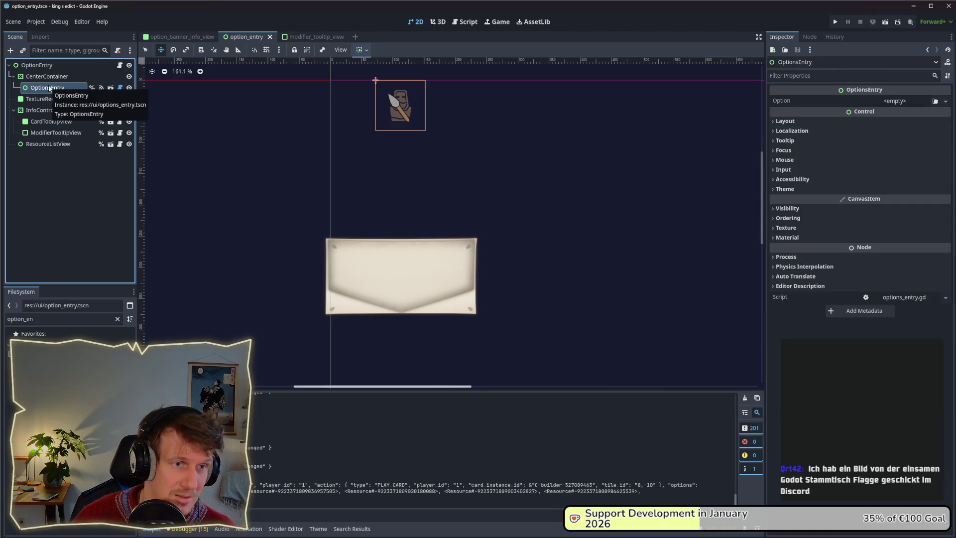
{"action": "left_click", "coordinate": [47, 77]}
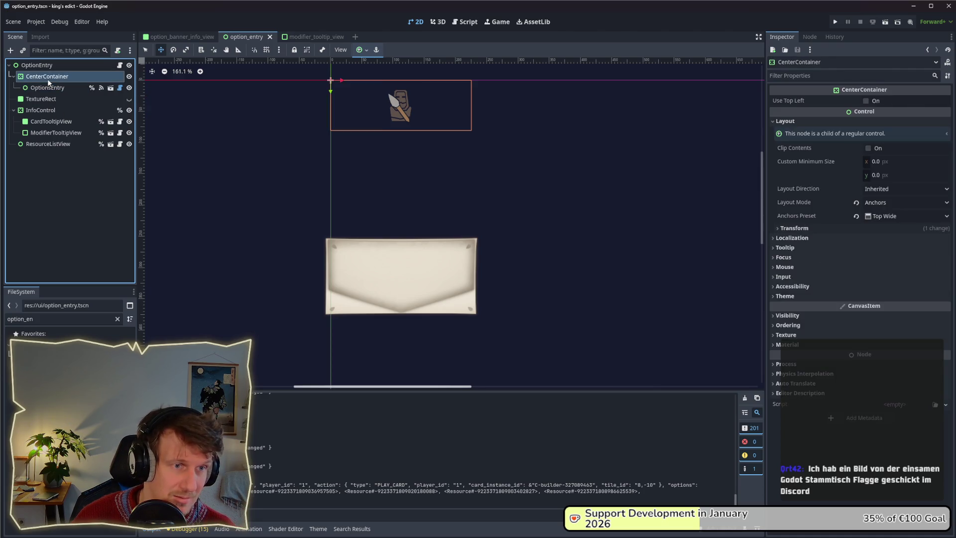
- Set CenterContainer's Custom Minimum Size height to 150 px
{"action": "left_click", "coordinate": [884, 175]}
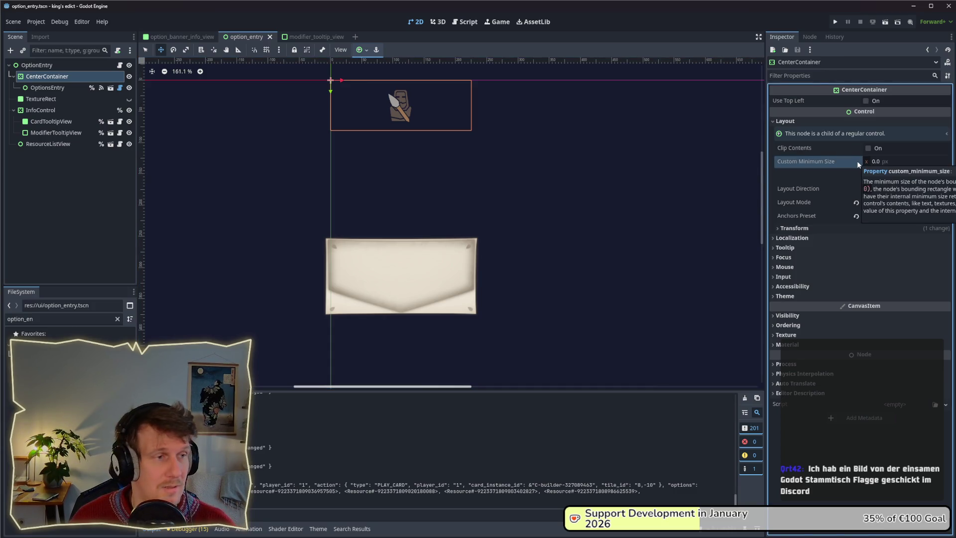
{"action": "type", "text": "150"}
{"action": "key", "text": "Return"}
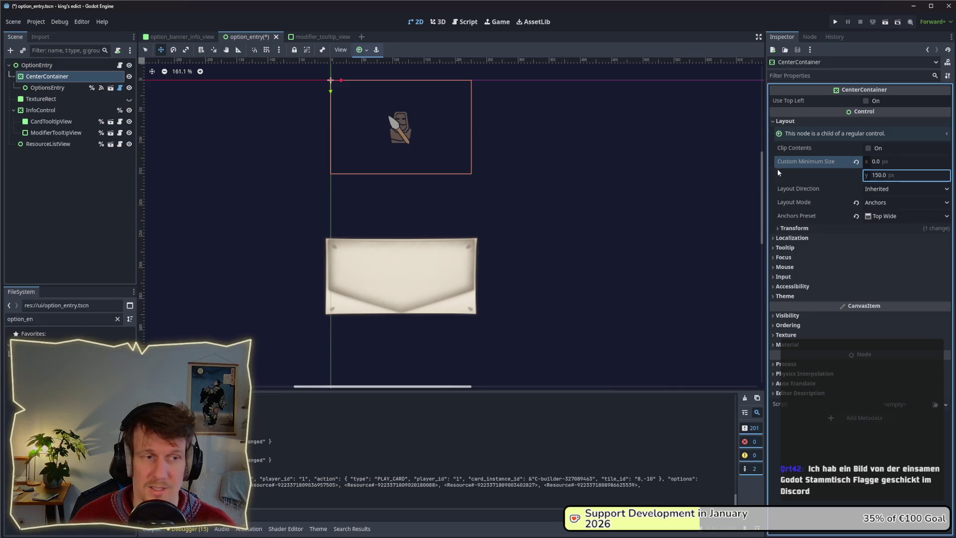
- Change the OptionEntry root node's type to VBoxContainer
{"action": "right_click", "coordinate": [48, 67]}
{"action": "left_click", "coordinate": [73, 185]}
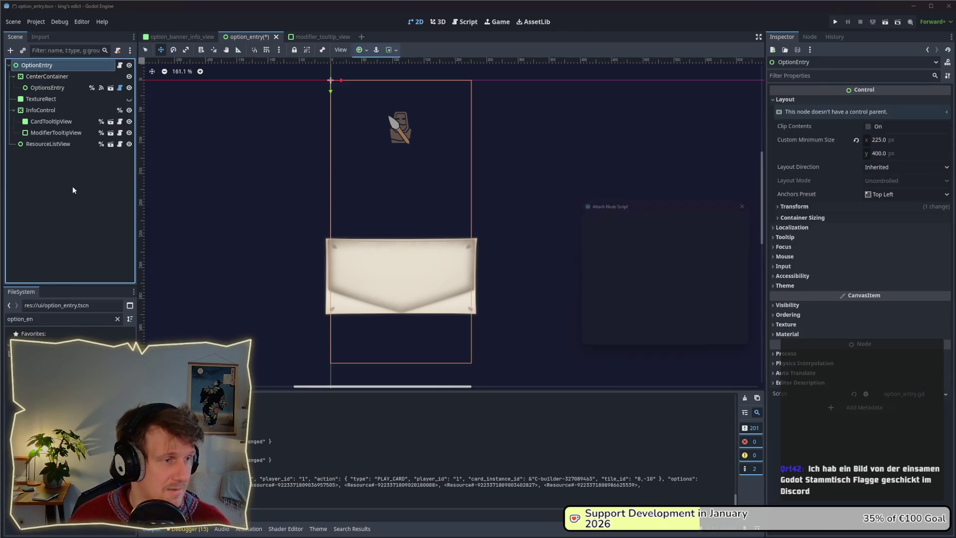
{"action": "key", "text": "Escape"}
{"action": "right_click", "coordinate": [51, 66]}
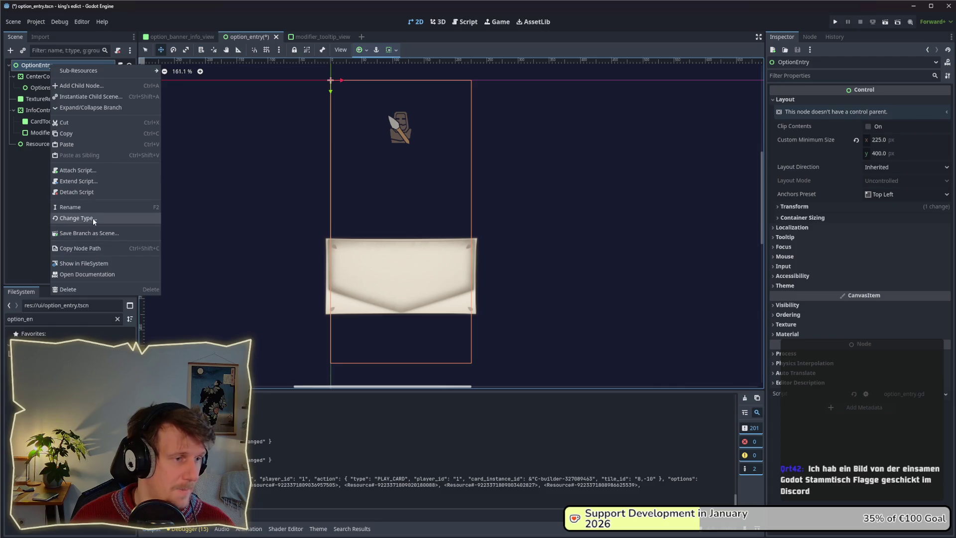
{"action": "left_click", "coordinate": [93, 218]}
{"action": "type", "text": "VBox"}
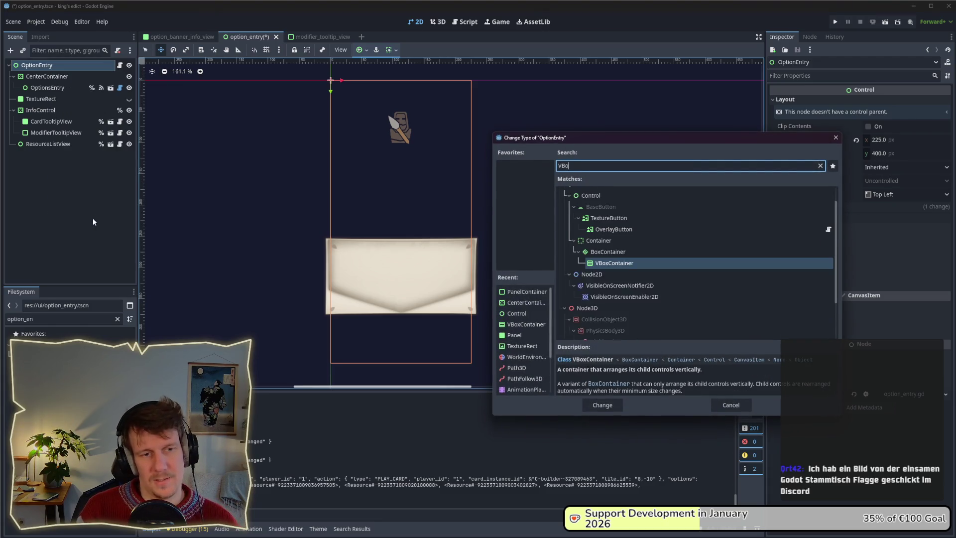
{"action": "key", "text": "Return"}
- Make option_entry.gd extend VBoxContainer instead of Control, save it, and inspect ResourceListView
{"action": "left_click", "coordinate": [119, 65]}
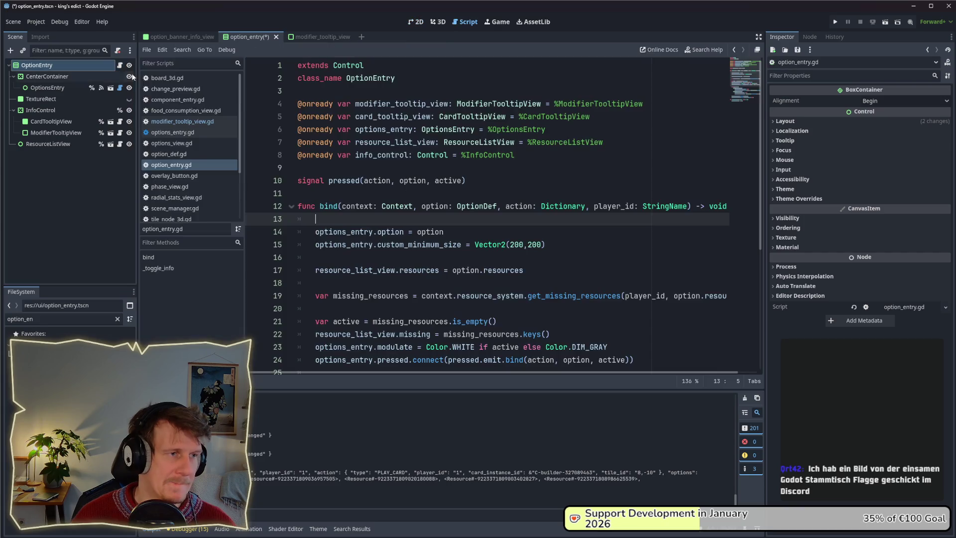
{"action": "double_click", "coordinate": [346, 66]}
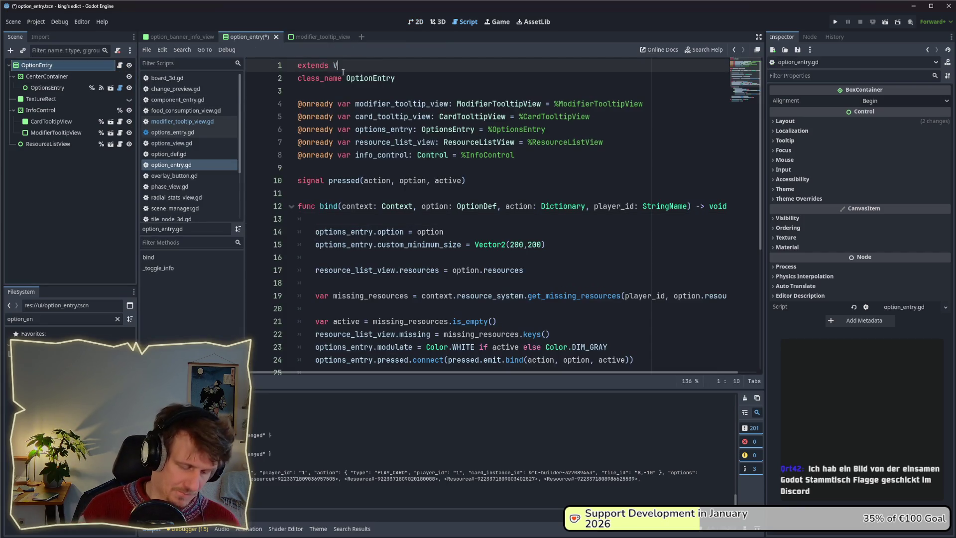
{"action": "type", "text": "VBox"}
{"action": "key", "text": "Return"}
{"action": "key", "text": "ctrl+s"}
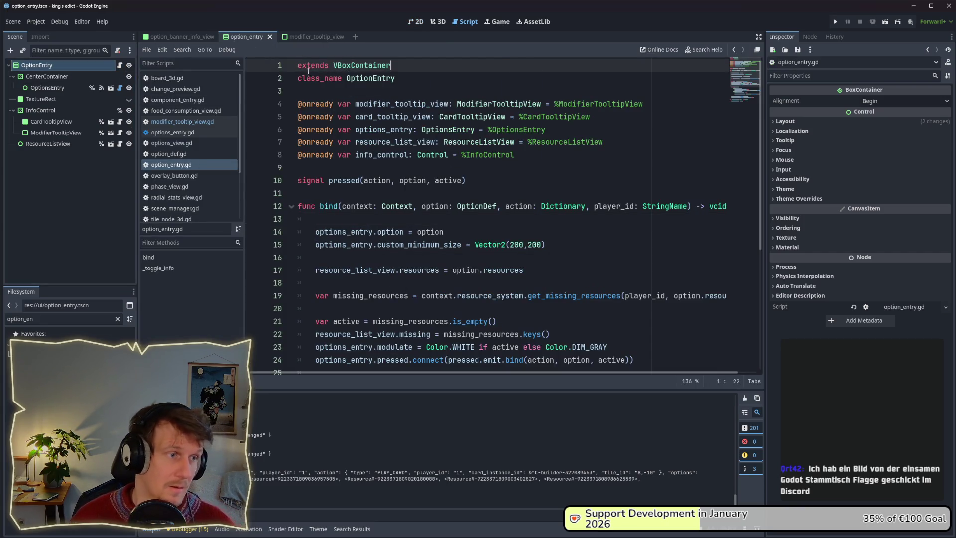
{"action": "left_click", "coordinate": [55, 85]}
{"action": "left_click", "coordinate": [48, 77]}
{"action": "left_click", "coordinate": [48, 133]}
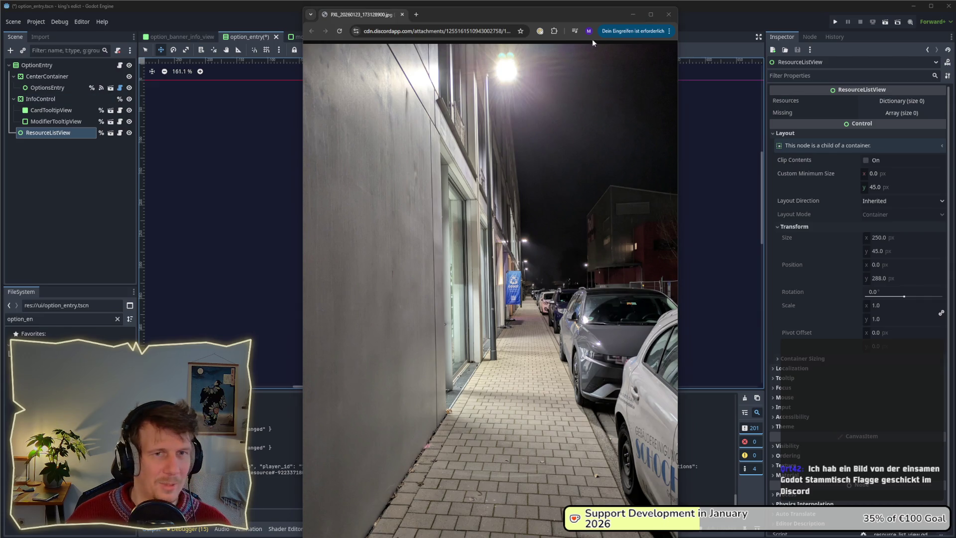
{"action": "left_click", "coordinate": [668, 14]}
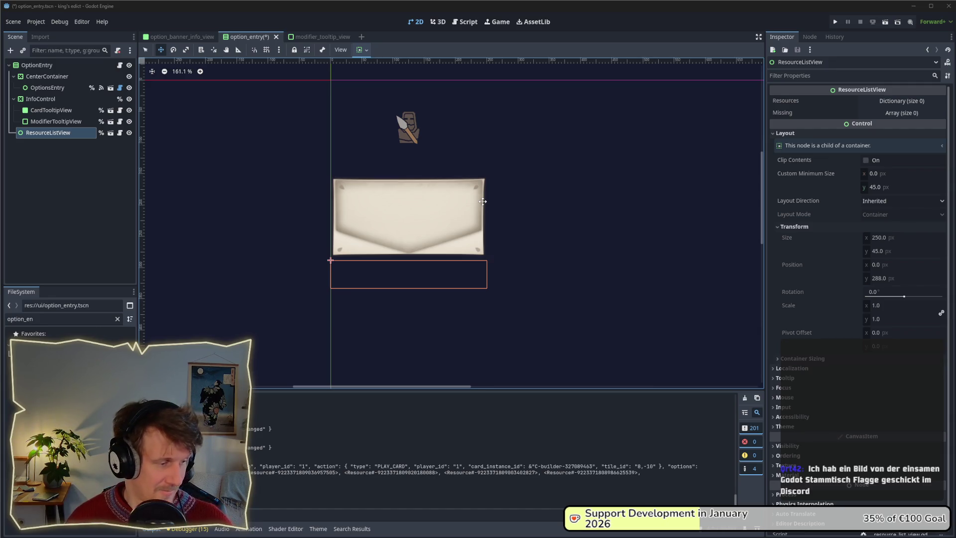
- Move ResourceListView above InfoControl in the Scene tree, then check InfoControl and CardTooltipView
{"action": "scroll", "coordinate": [502, 238], "scroll_direction": "down", "scroll_amount": 1}
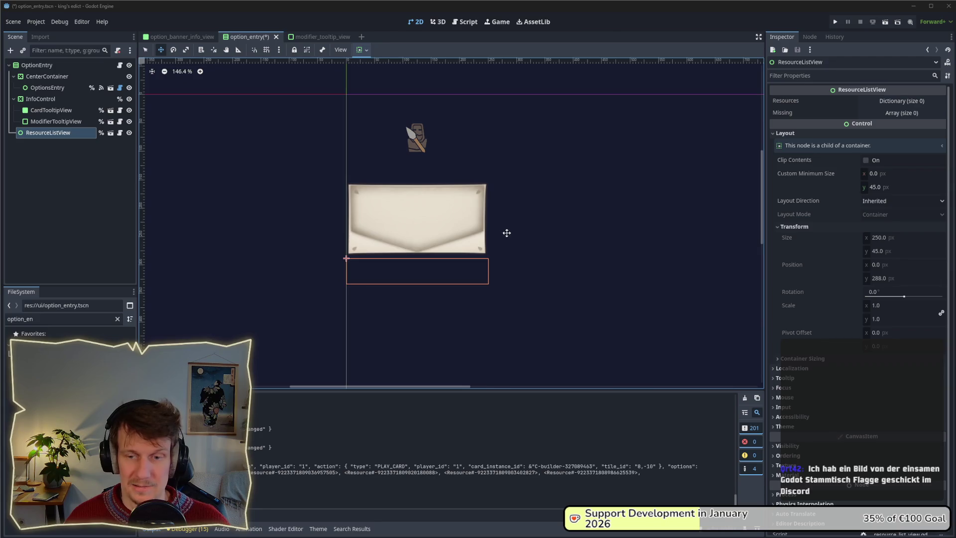
{"action": "scroll", "coordinate": [525, 218], "scroll_direction": "up", "scroll_amount": 1}
{"action": "scroll", "coordinate": [502, 211], "scroll_direction": "down", "scroll_amount": 1}
{"action": "scroll", "coordinate": [501, 212], "scroll_direction": "up", "scroll_amount": 1}
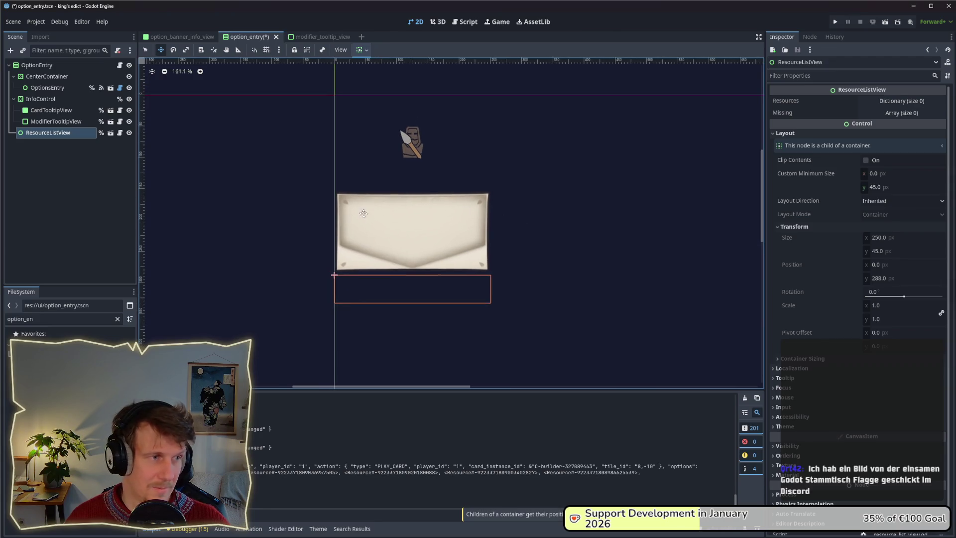
{"action": "left_click", "coordinate": [31, 99]}
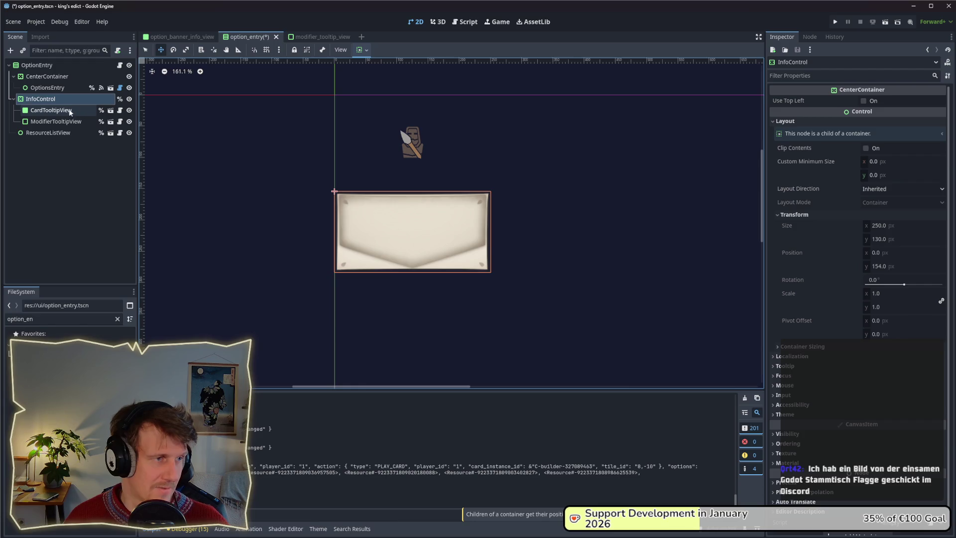
{"action": "left_click", "coordinate": [55, 132]}
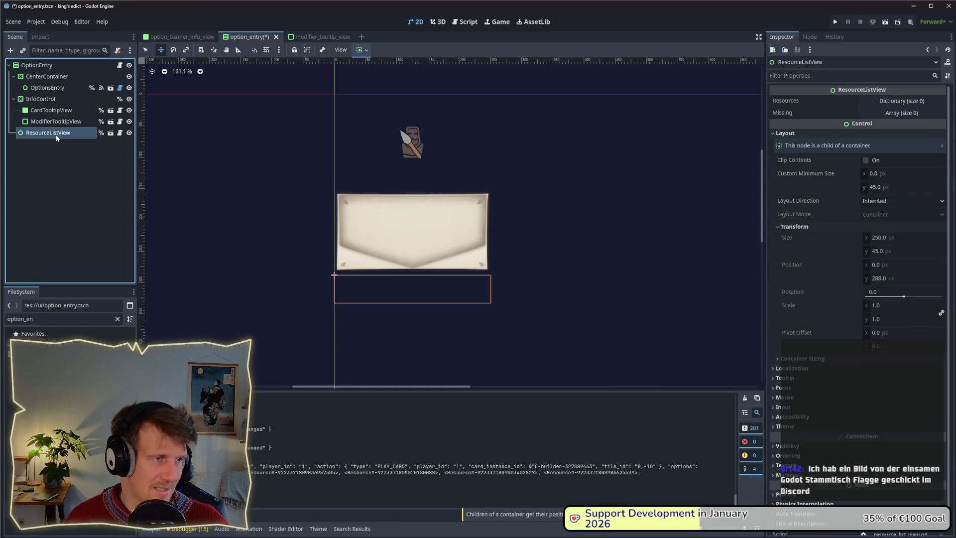
{"action": "left_click_drag", "start_coordinate": [56, 134], "coordinate": [47, 94]}
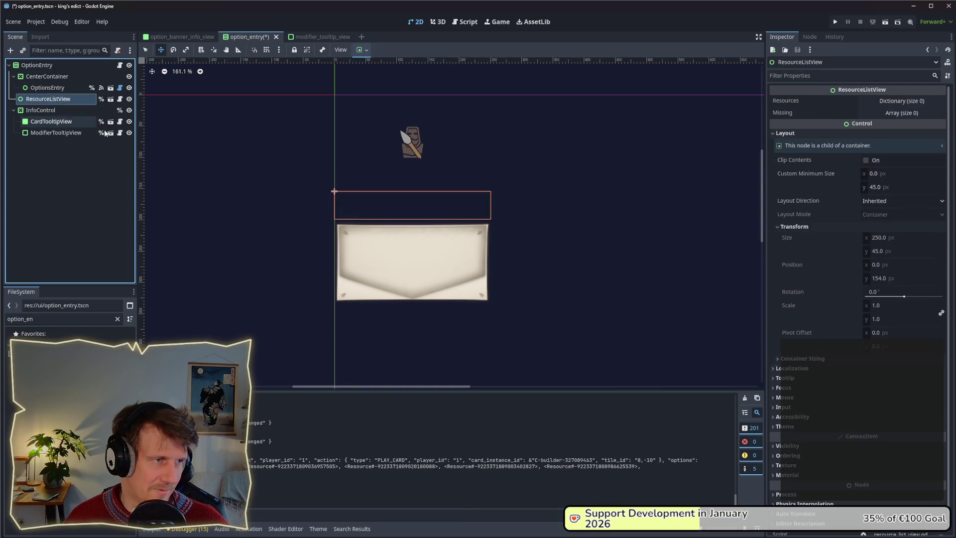
{"action": "left_click", "coordinate": [31, 114]}
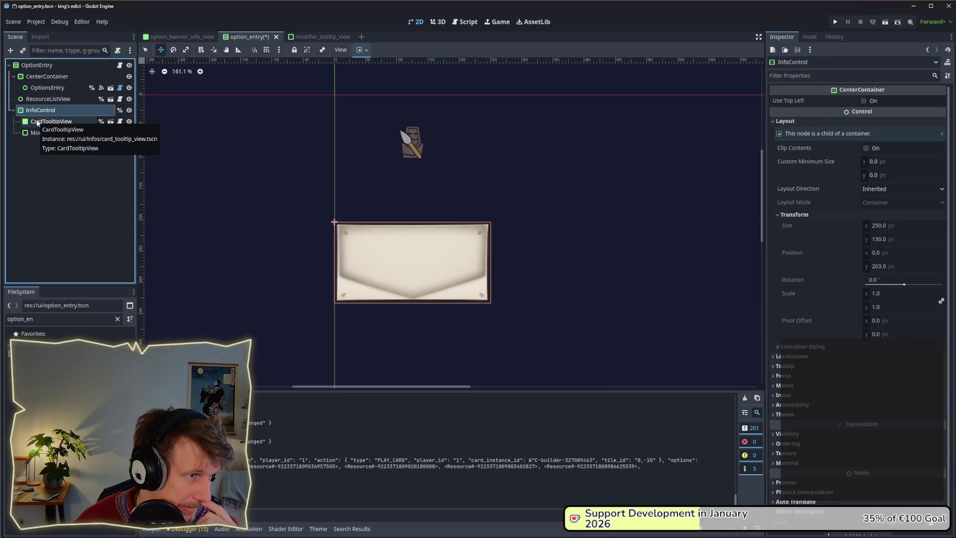
{"action": "left_click", "coordinate": [38, 123]}
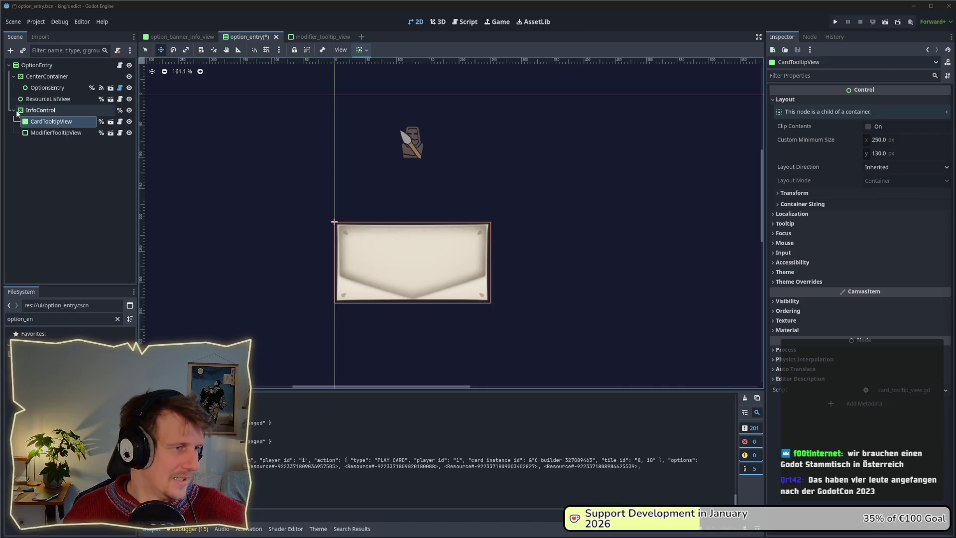
{"action": "left_click", "coordinate": [37, 110]}
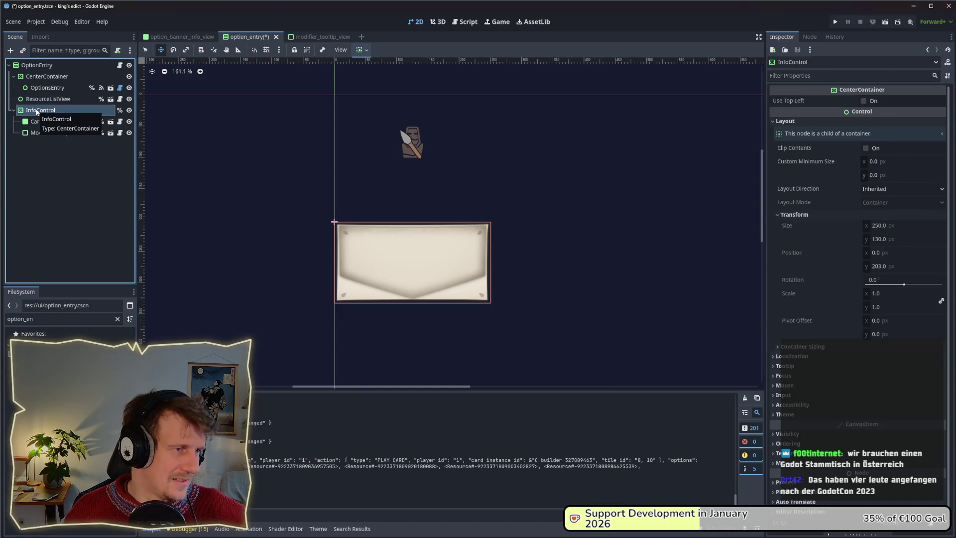
{"action": "left_click", "coordinate": [50, 122]}
{"action": "left_click", "coordinate": [44, 110]}
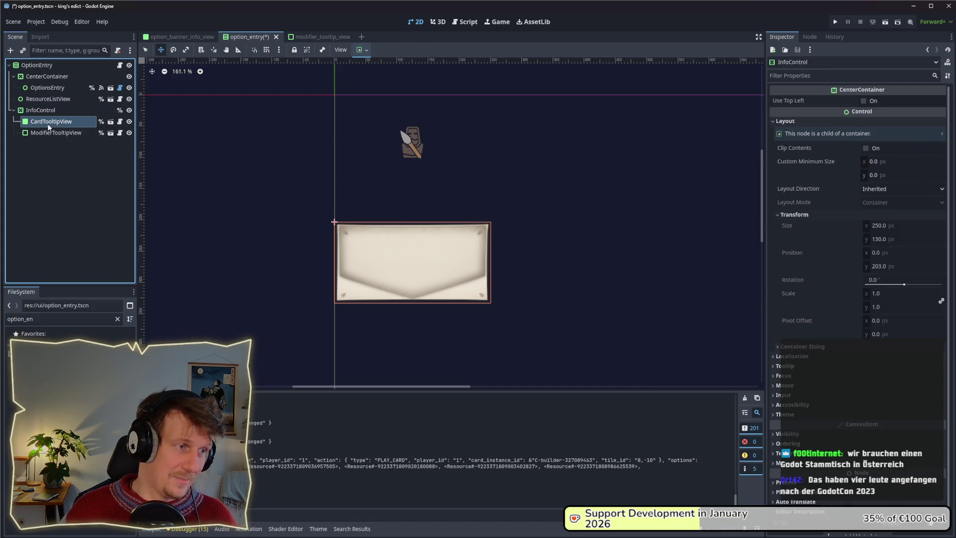
{"action": "left_click", "coordinate": [47, 122]}
{"action": "left_click", "coordinate": [42, 112]}
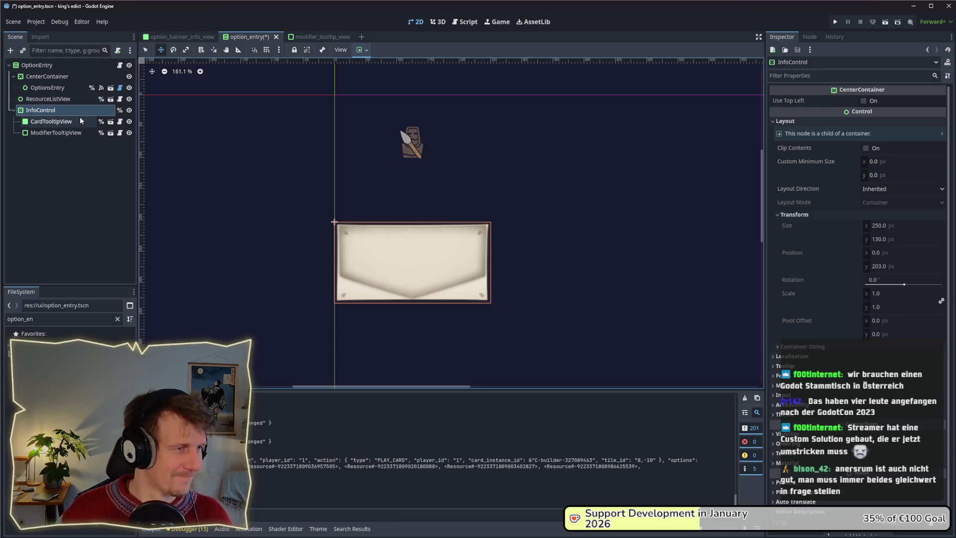
{"action": "left_click", "coordinate": [59, 122]}
{"action": "left_click", "coordinate": [69, 110]}
{"action": "right_click", "coordinate": [51, 113]}
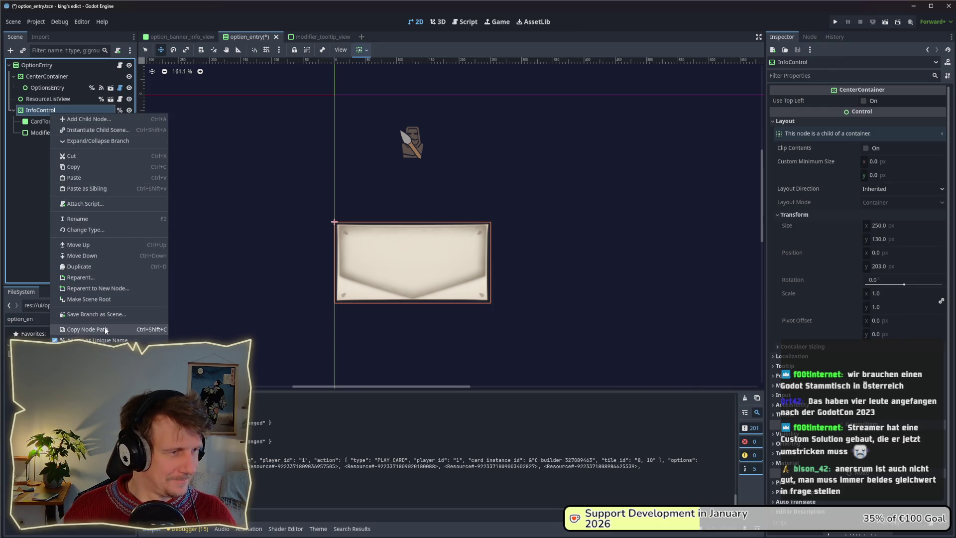
- Change InfoControl's node type to Control and save the option_entry scene
{"action": "left_click", "coordinate": [96, 229]}
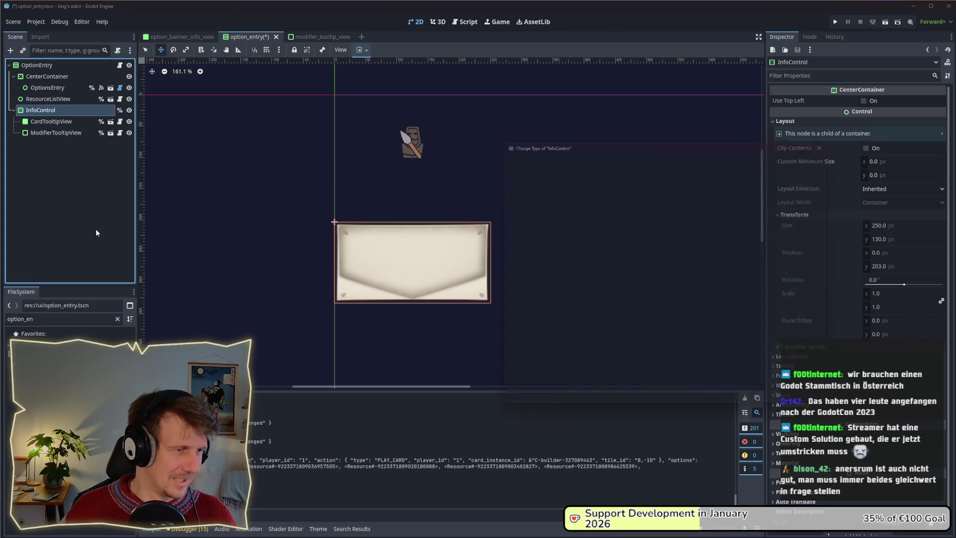
{"action": "type", "text": "Control"}
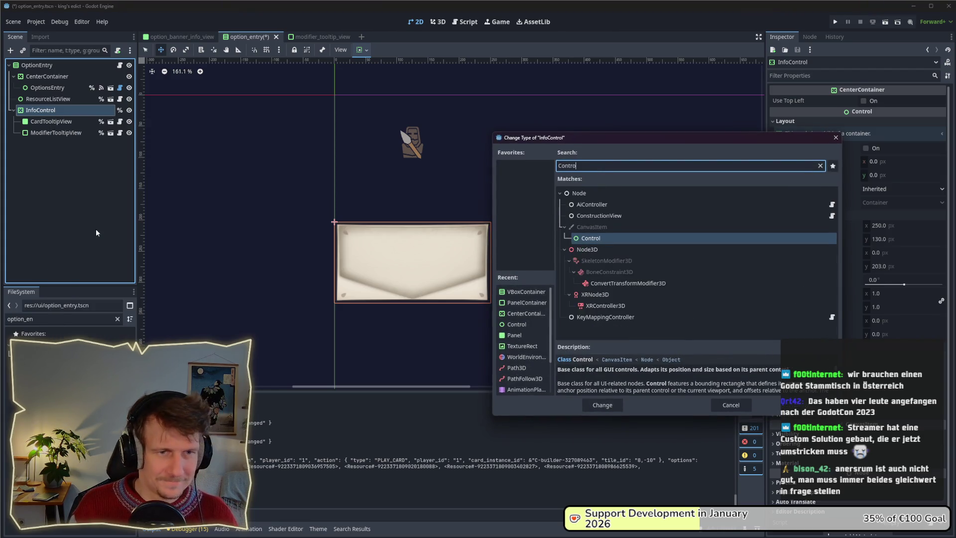
{"action": "key", "text": "Return"}
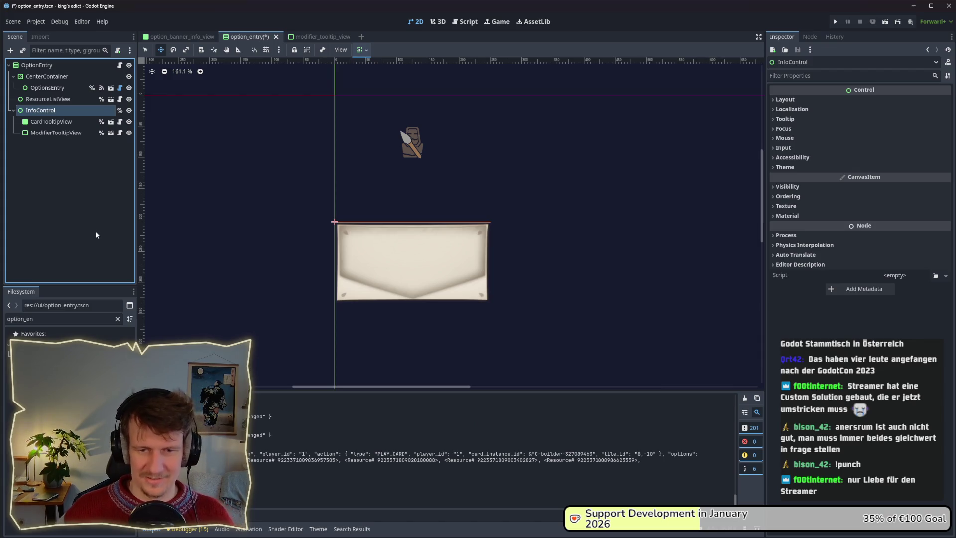
{"action": "key", "text": "ctrl+s"}
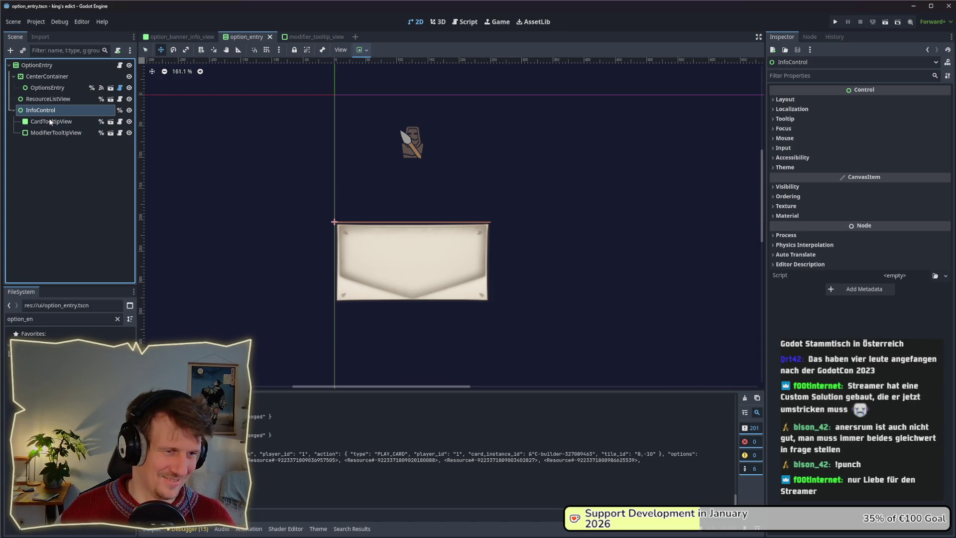
- Reselect InfoControl and reopen its node actions, cancelling a rename so its name stays InfoControl
{"action": "left_click", "coordinate": [36, 99]}
{"action": "left_click", "coordinate": [34, 110]}
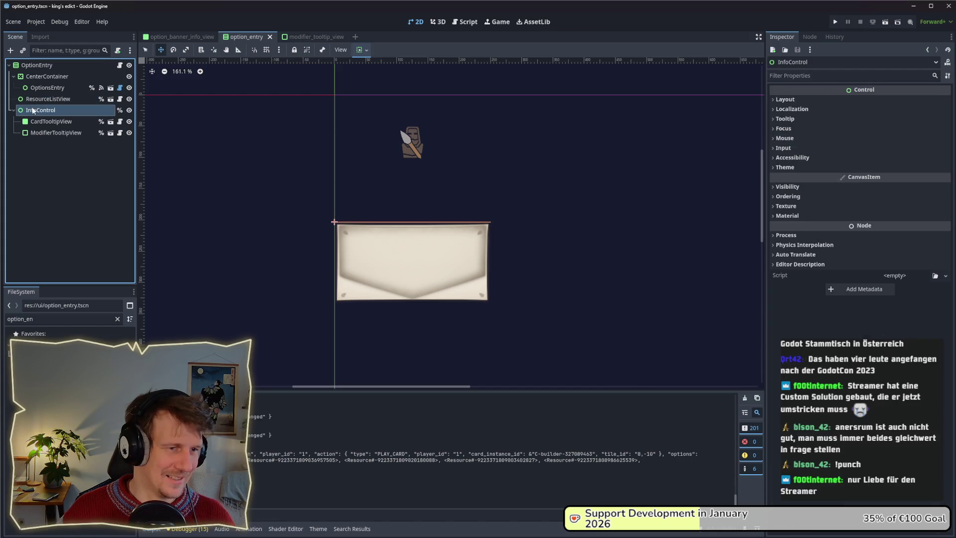
{"action": "left_click", "coordinate": [36, 100]}
{"action": "right_click", "coordinate": [32, 110]}
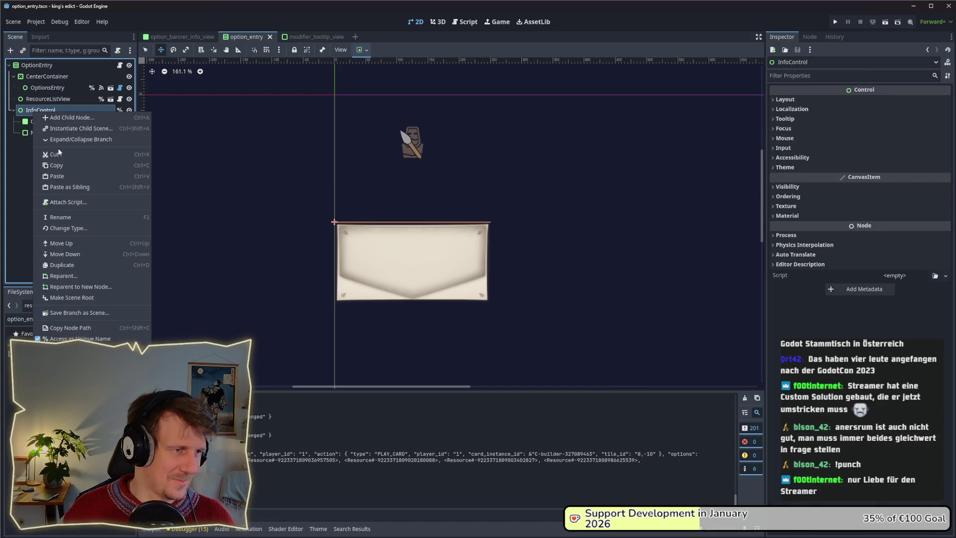
{"action": "key", "text": "Escape"}
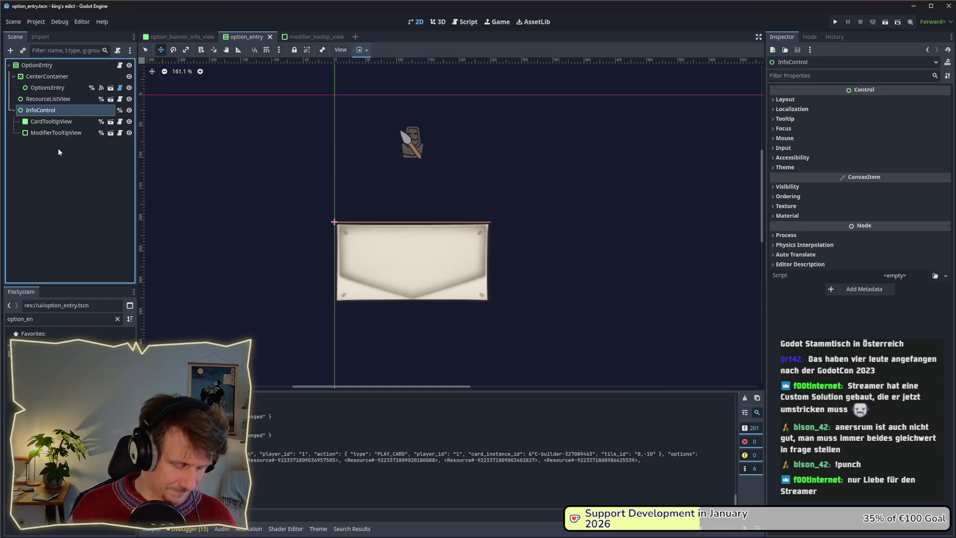
{"action": "key", "text": "F2"}
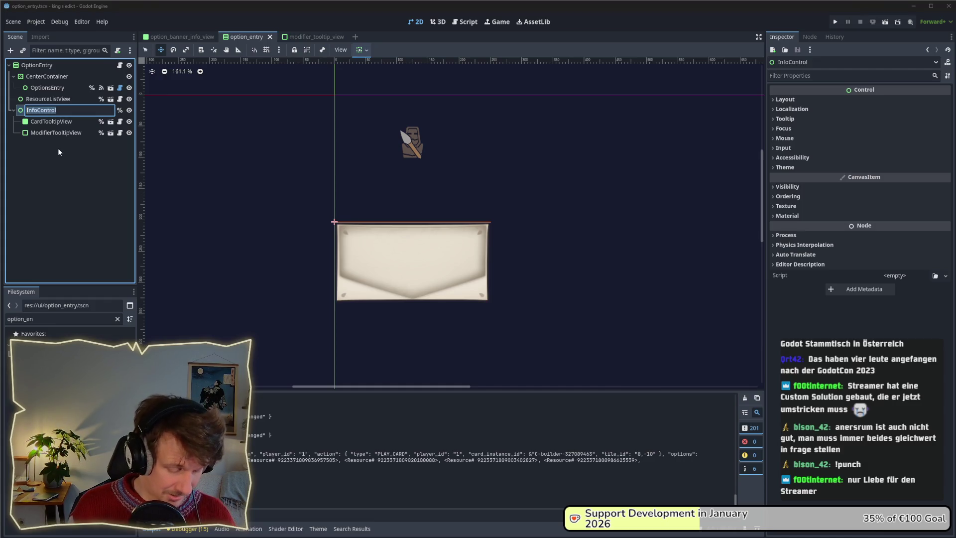
{"action": "type", "text": "M"}
{"action": "key", "text": "Escape"}
{"action": "right_click", "coordinate": [45, 111]}
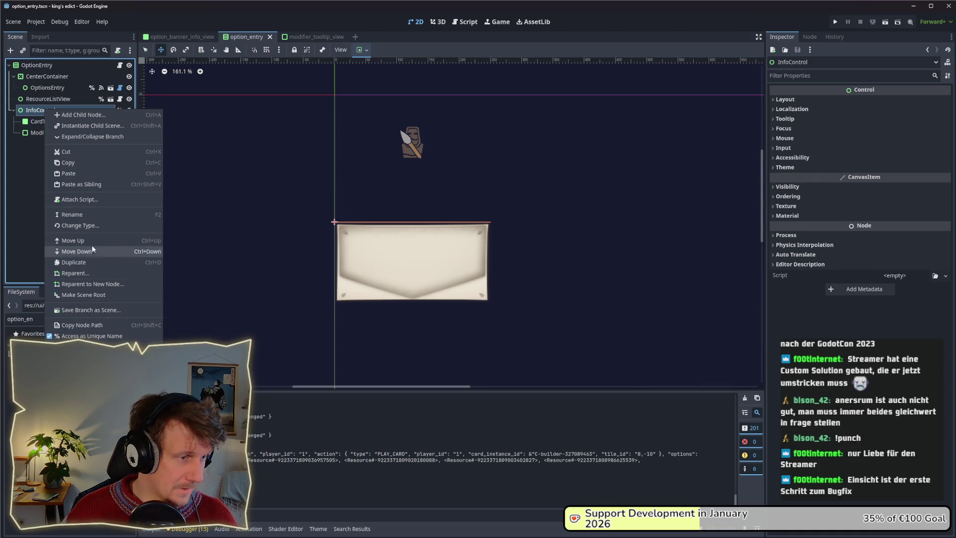
- Change InfoControl's node type to MarginContainer
{"action": "left_click", "coordinate": [92, 225]}
{"action": "type", "text": "Mar"}
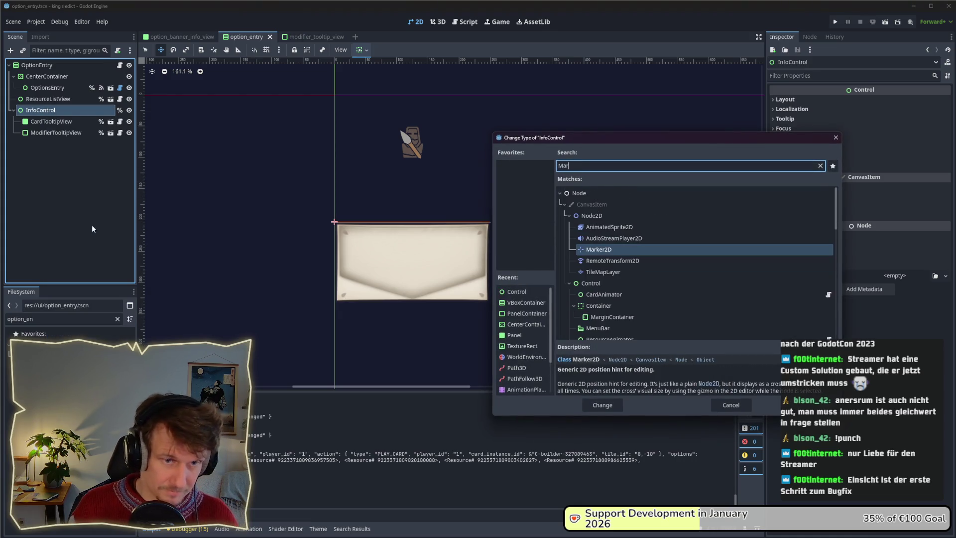
{"action": "type", "text": "gin"}
{"action": "key", "text": "Return"}
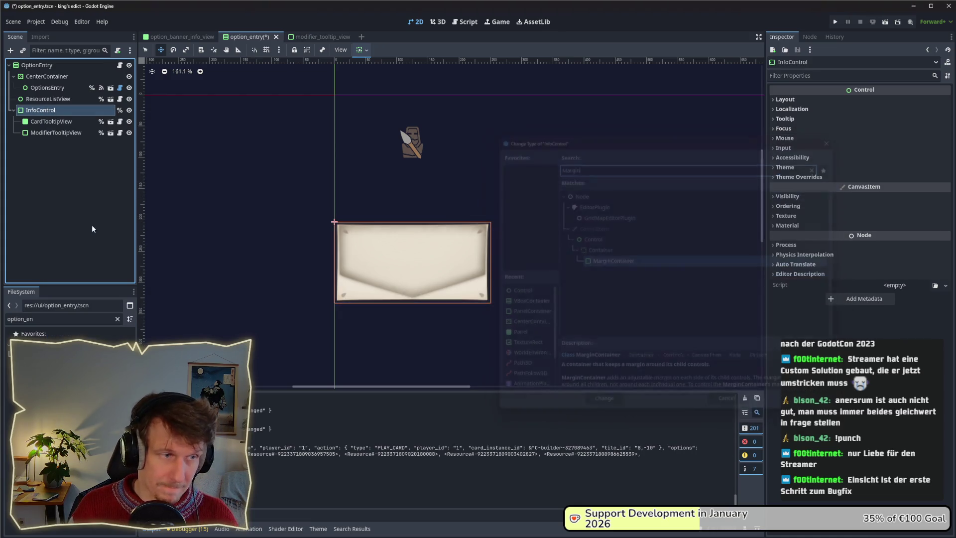
{"action": "left_click", "coordinate": [61, 109]}
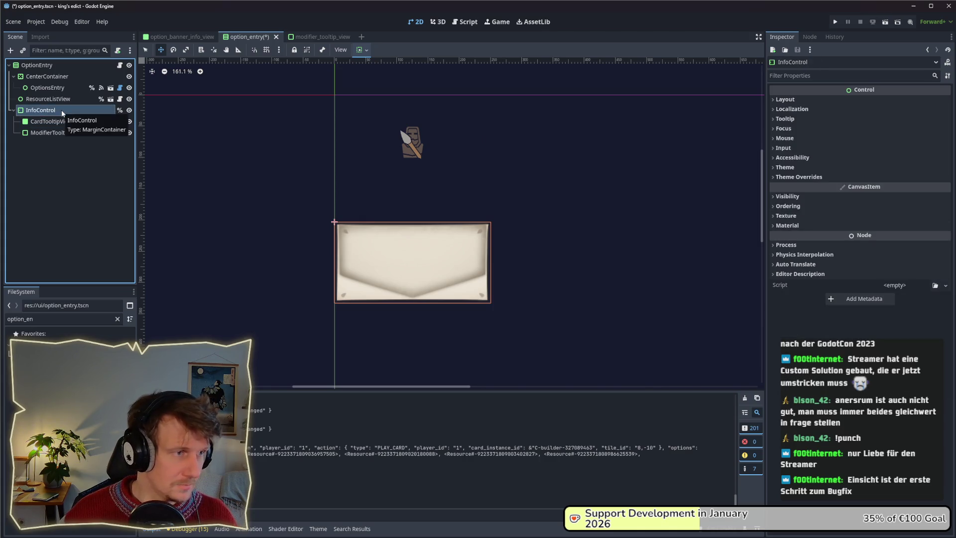
{"action": "left_click", "coordinate": [58, 100]}
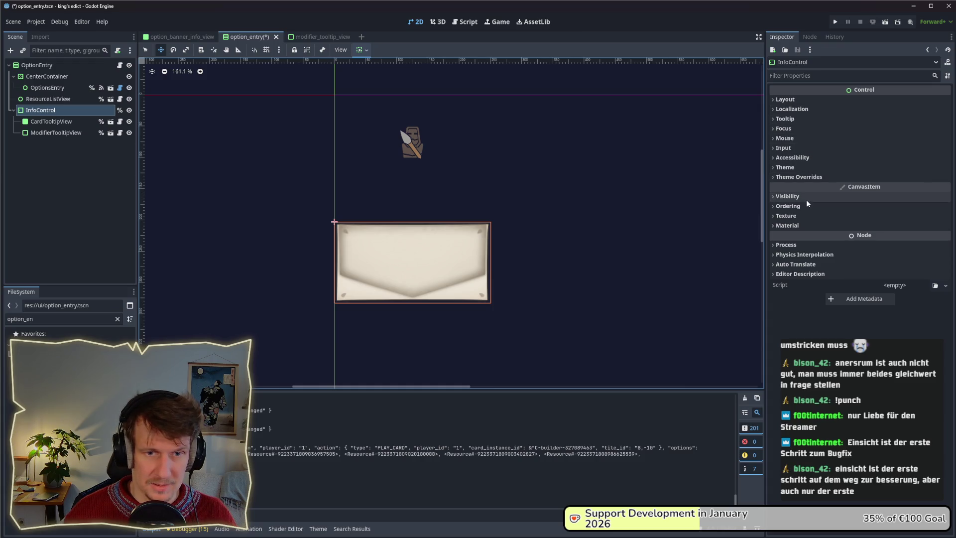
- Enable InfoControl's Margin Top theme constant override at -20 and save the scene
{"action": "left_click", "coordinate": [800, 178]}
{"action": "left_click", "coordinate": [794, 187]}
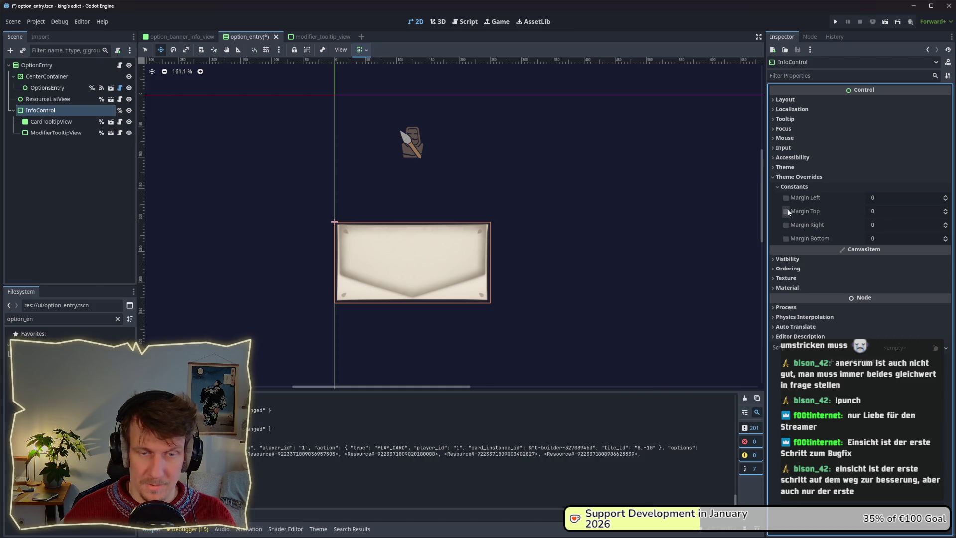
{"action": "left_click", "coordinate": [787, 210]}
{"action": "left_click", "coordinate": [881, 212]}
{"action": "type", "text": "-2"}
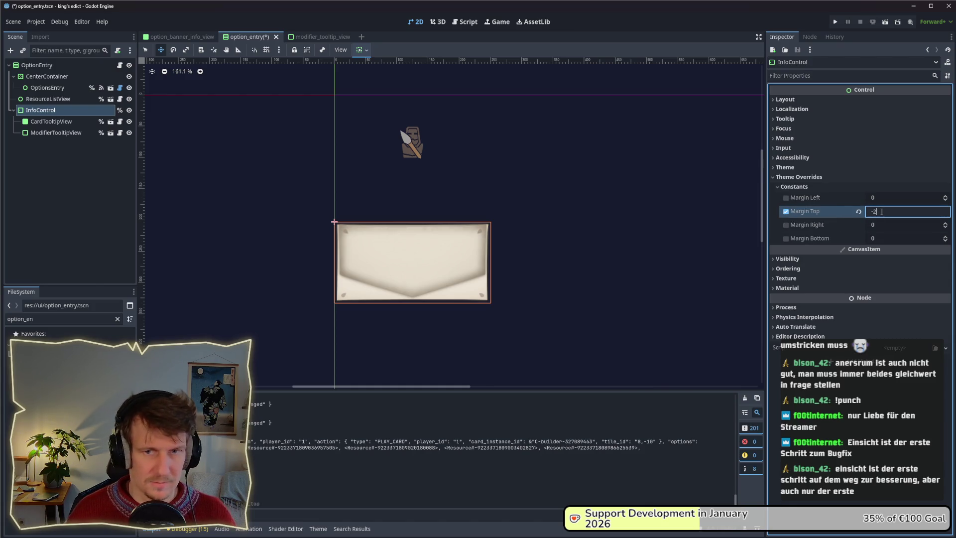
{"action": "type", "text": "0"}
{"action": "key", "text": "Return"}
{"action": "key", "text": "ctrl+s"}
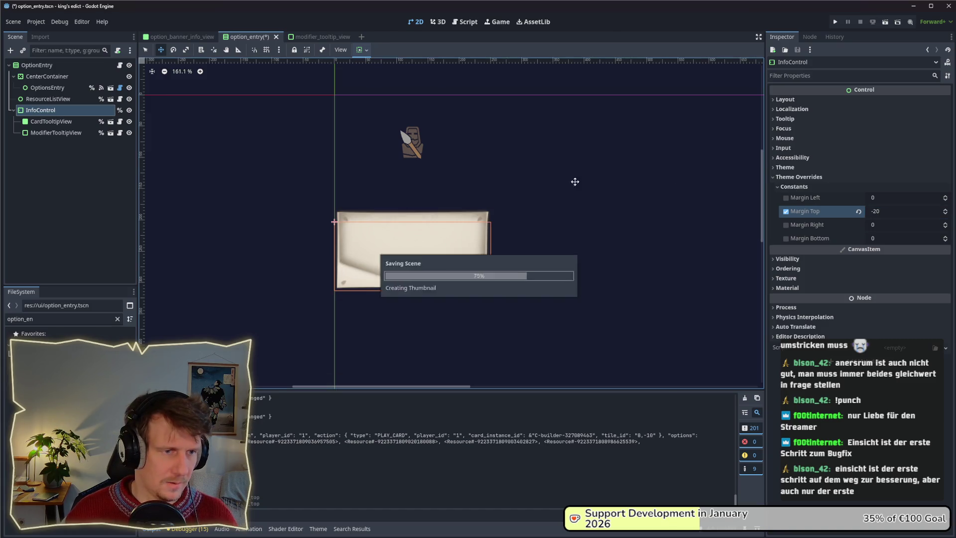
{"action": "left_click", "coordinate": [72, 121]}
{"action": "left_click", "coordinate": [62, 100]}
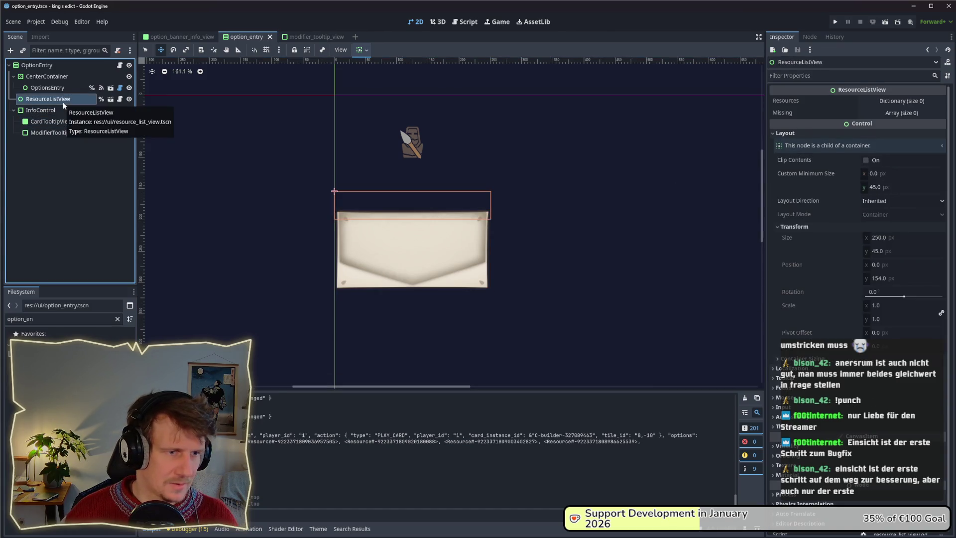
- Tick a Visibility checkbox on ResourceListView, save option_entry, and run the game
{"action": "left_click", "coordinate": [62, 111]}
{"action": "left_click", "coordinate": [60, 101]}
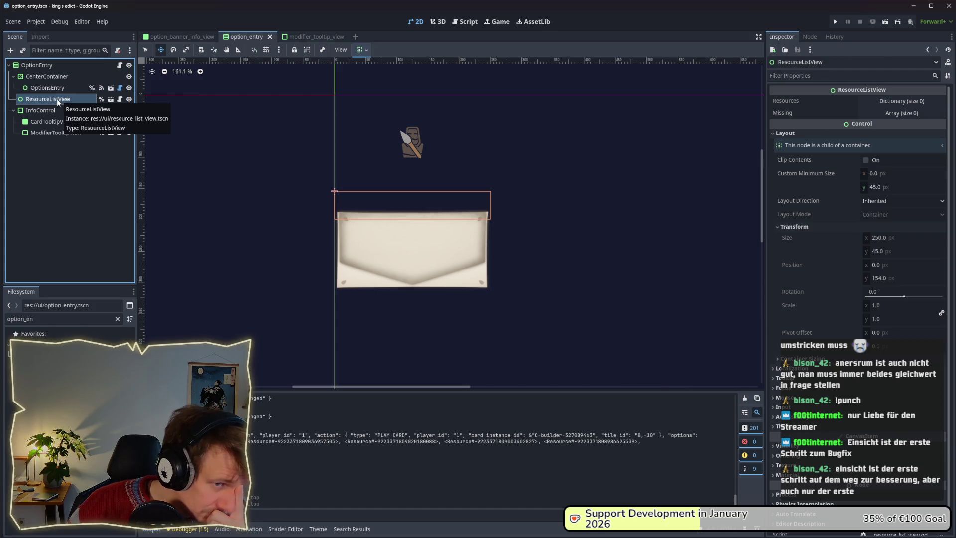
{"action": "left_click", "coordinate": [57, 106]}
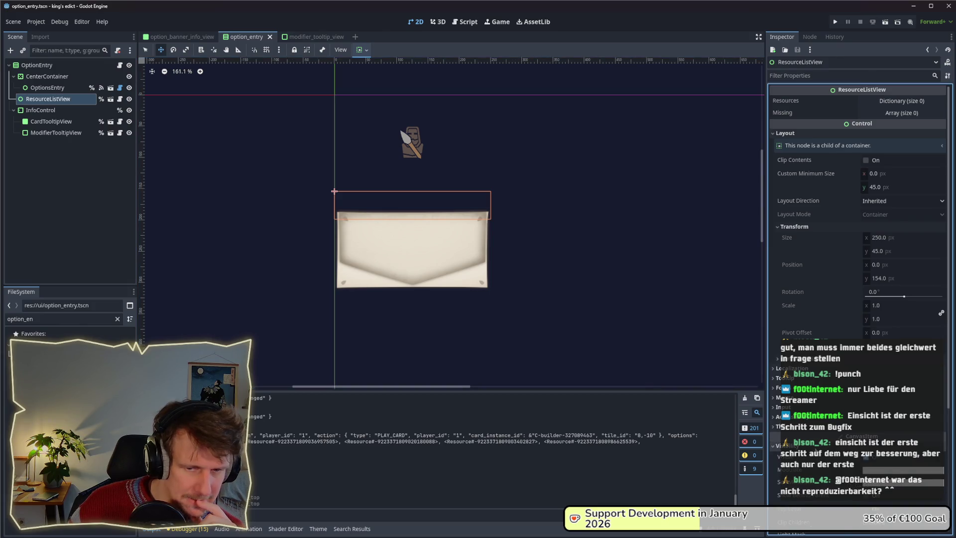
{"action": "scroll", "coordinate": [856, 299], "scroll_direction": "down", "scroll_amount": 5}
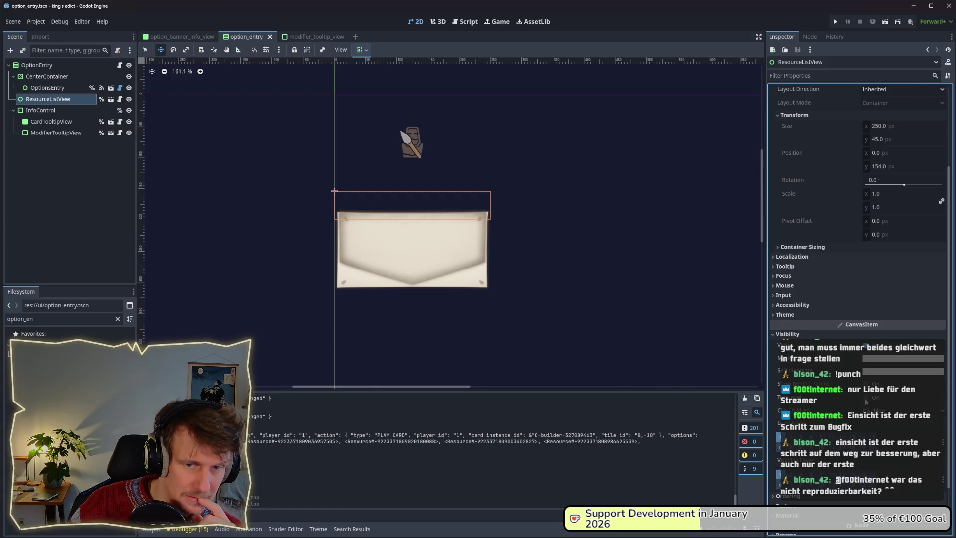
{"action": "left_click", "coordinate": [865, 398]}
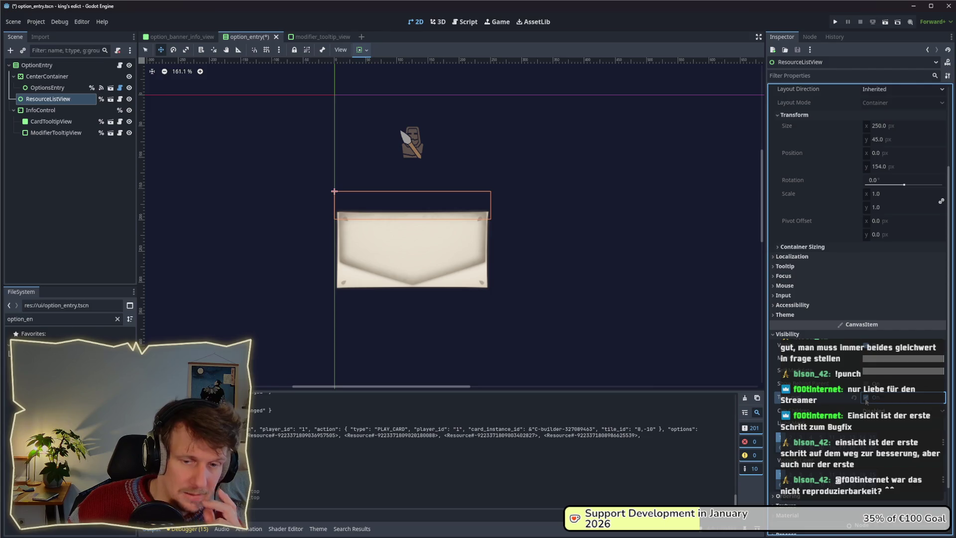
{"action": "key", "text": "ctrl+s"}
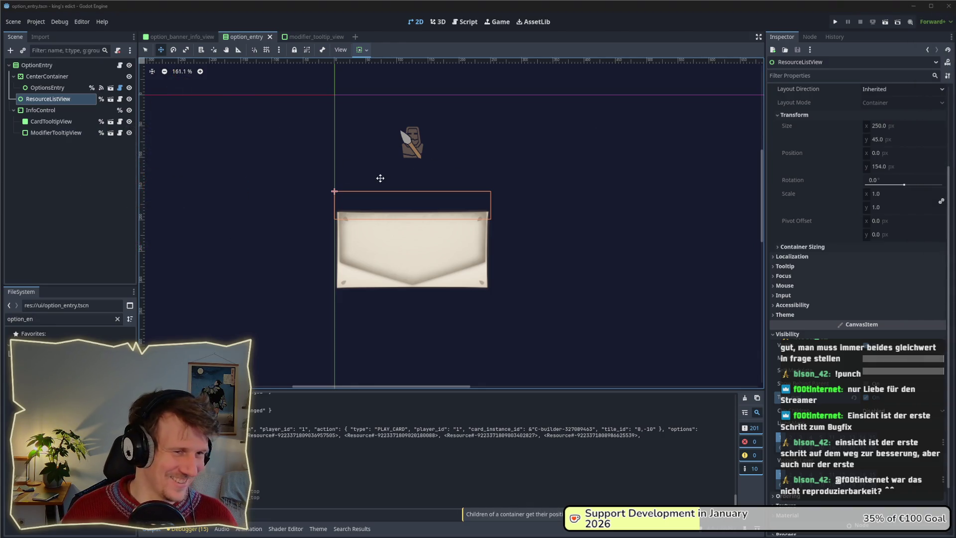
{"action": "left_click", "coordinate": [836, 23]}
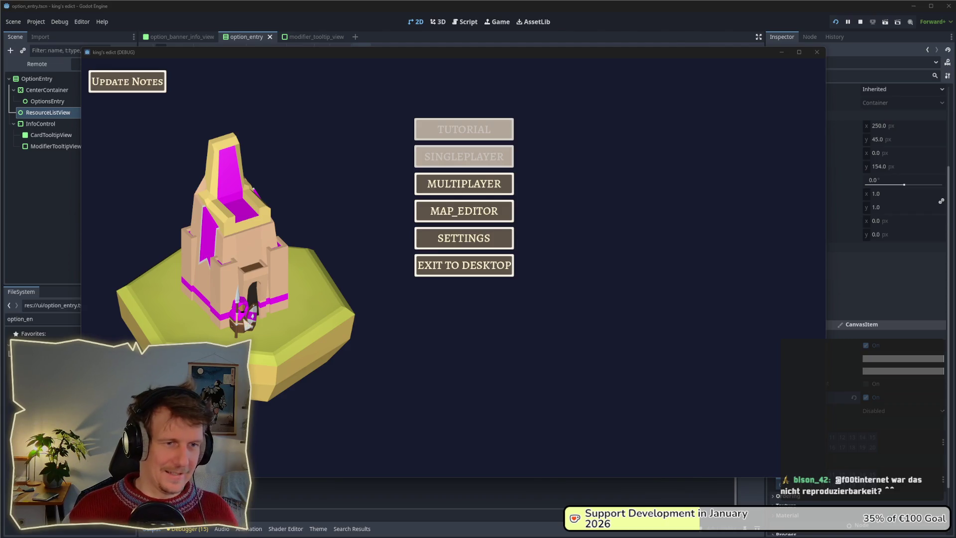
- Go to the Multiplayer screen from the game's main menu
{"action": "left_click", "coordinate": [464, 184]}
- Create a game lobby, select Small Islands.map, and start the match
{"action": "left_click", "coordinate": [513, 175]}
{"action": "left_click", "coordinate": [538, 105]}
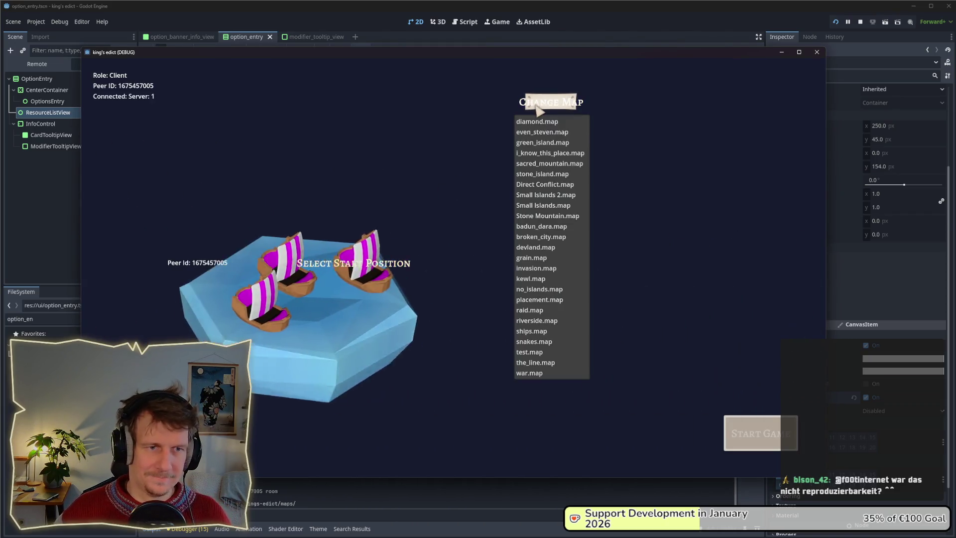
{"action": "left_click", "coordinate": [545, 194]}
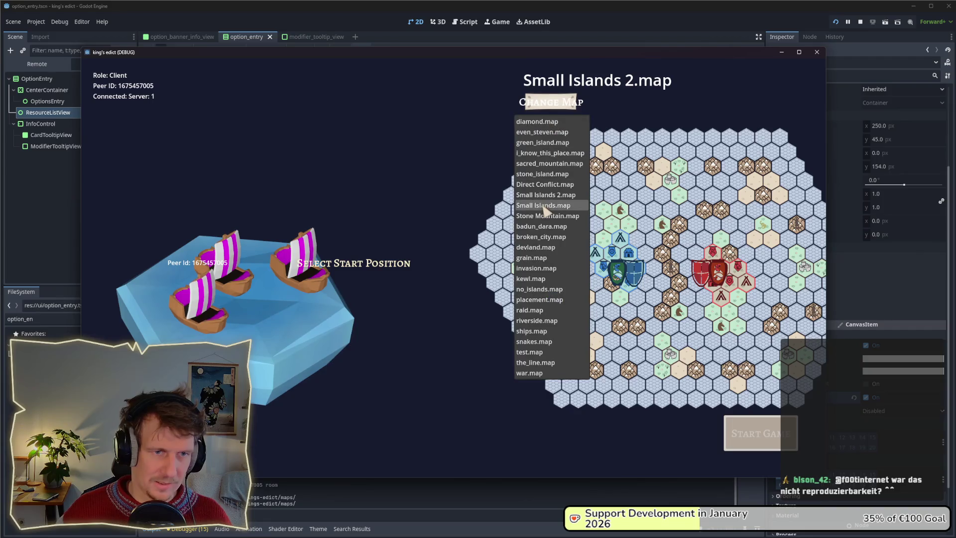
{"action": "left_click", "coordinate": [544, 206]}
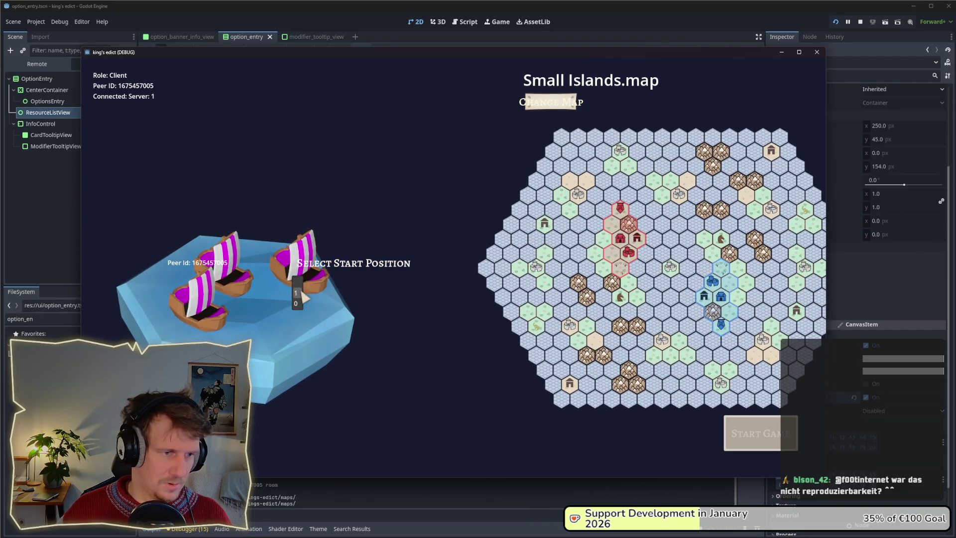
{"action": "left_click", "coordinate": [762, 435]}
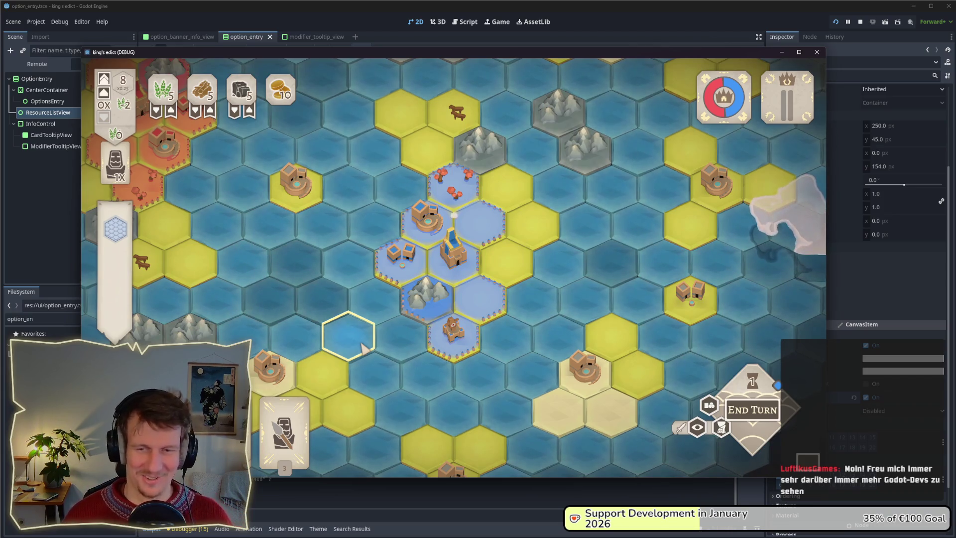
- Play the card onto a hex beside the settlement and view the building options' tooltips, including Saw_Mill
{"action": "mouse_move", "coordinate": [267, 410]}
{"action": "mouse_move", "coordinate": [267, 410]}
{"action": "left_mouse_down"}
{"action": "mouse_move", "coordinate": [356, 271]}
{"action": "mouse_move", "coordinate": [390, 280]}
{"action": "left_mouse_up"}
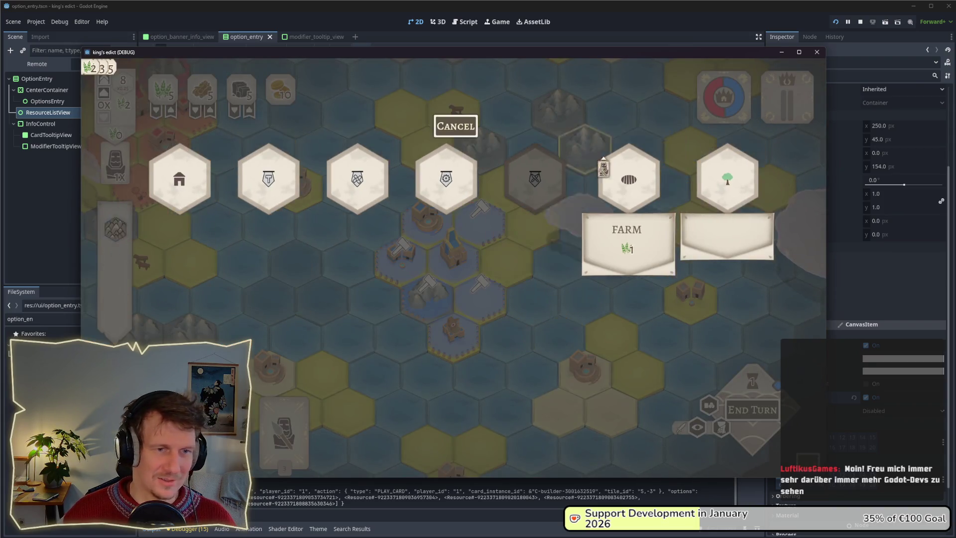
{"action": "mouse_move", "coordinate": [465, 188]}
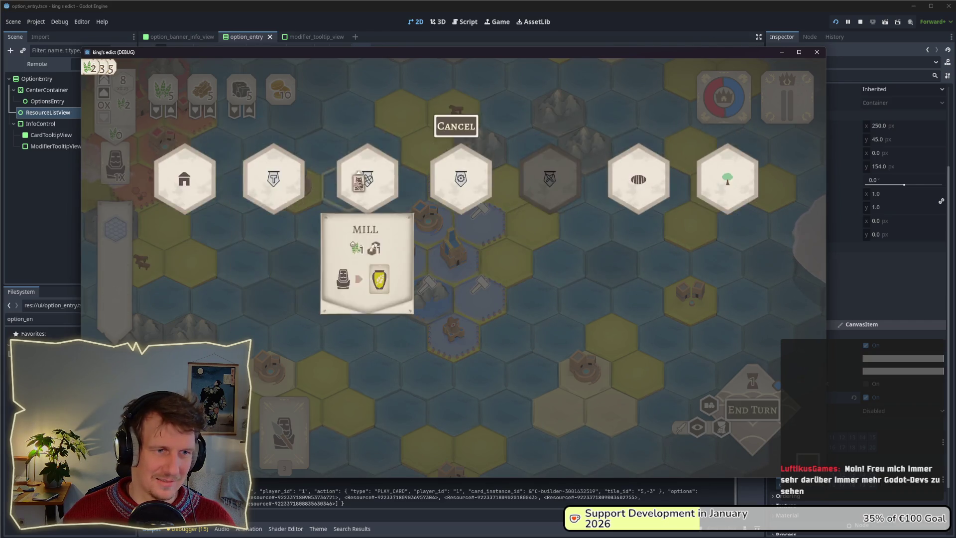
{"action": "mouse_move", "coordinate": [619, 187]}
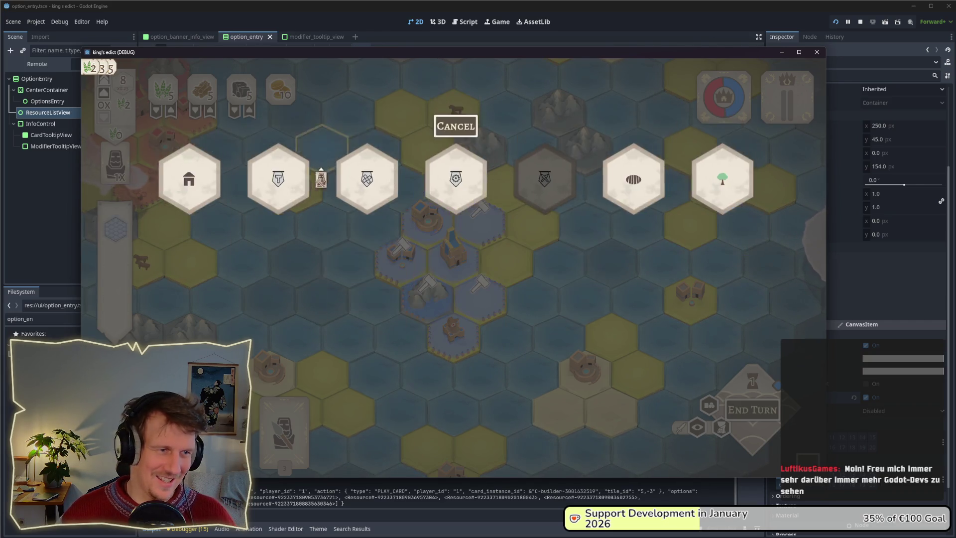
{"action": "mouse_move", "coordinate": [297, 194]}
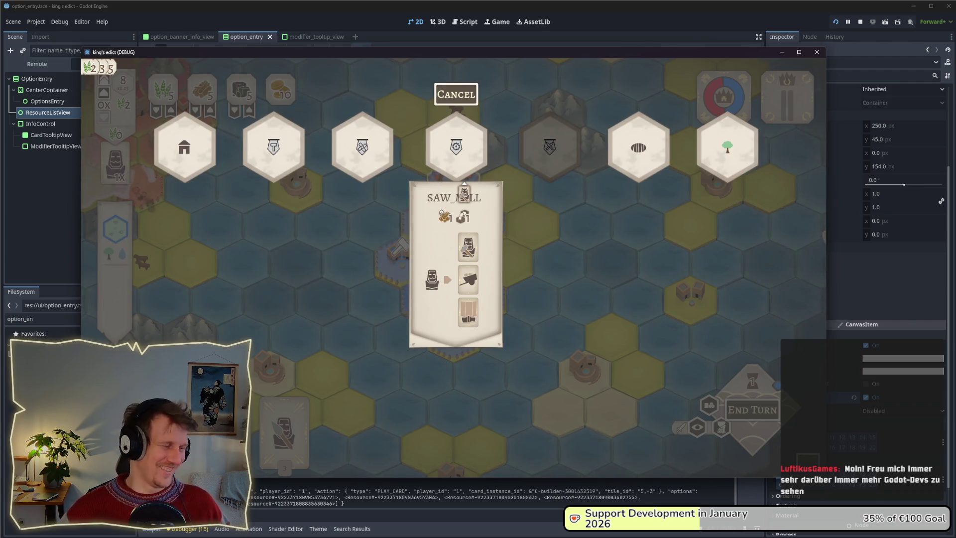
{"action": "mouse_move", "coordinate": [548, 187]}
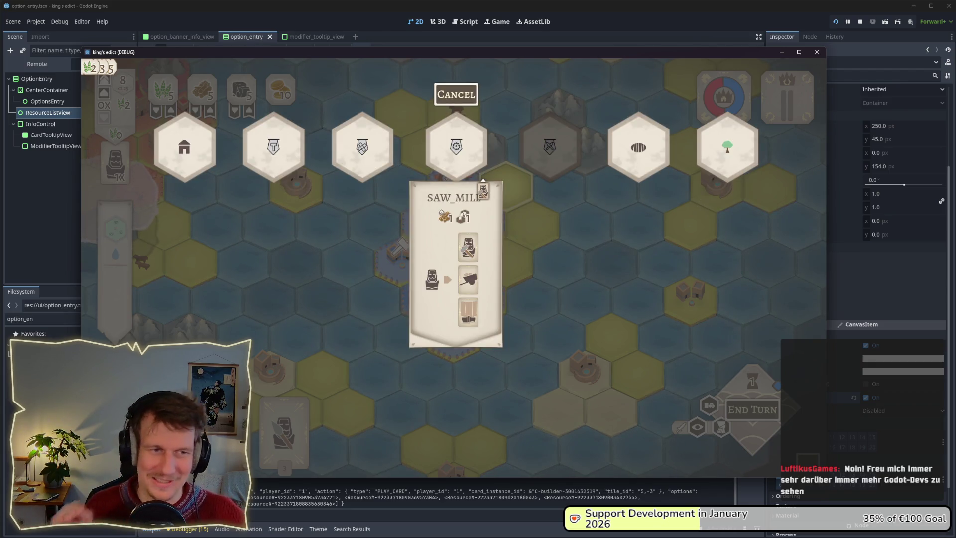
{"action": "mouse_move", "coordinate": [191, 187]}
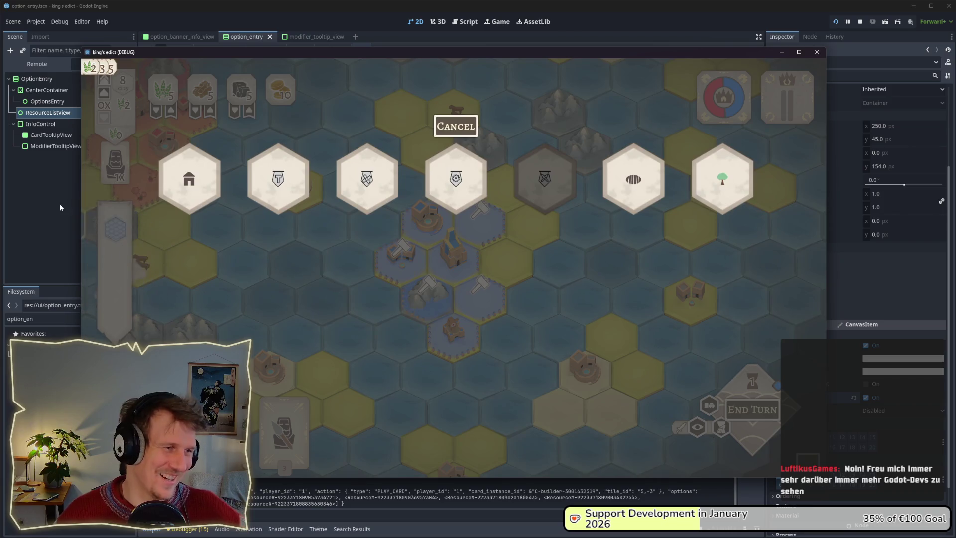
{"action": "mouse_move", "coordinate": [279, 169]}
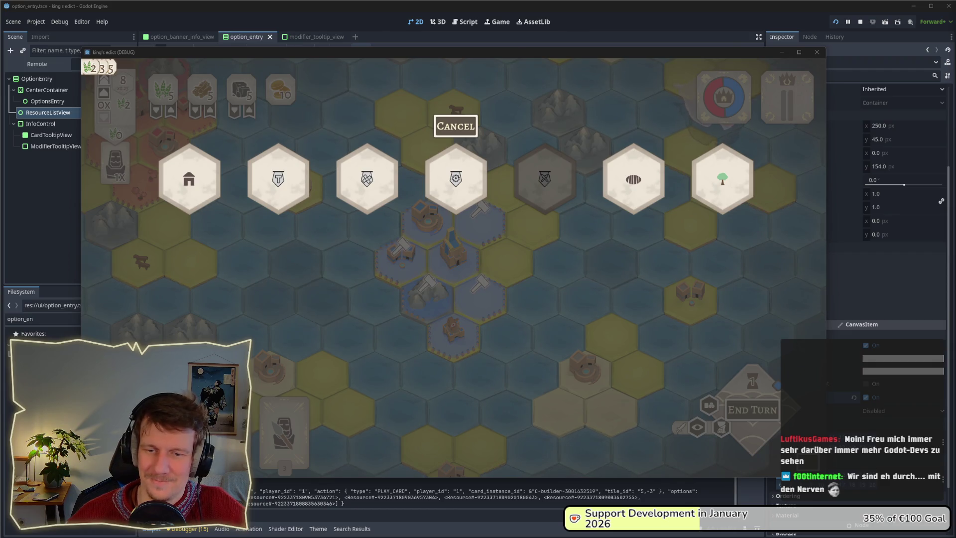
{"action": "mouse_move", "coordinate": [378, 181]}
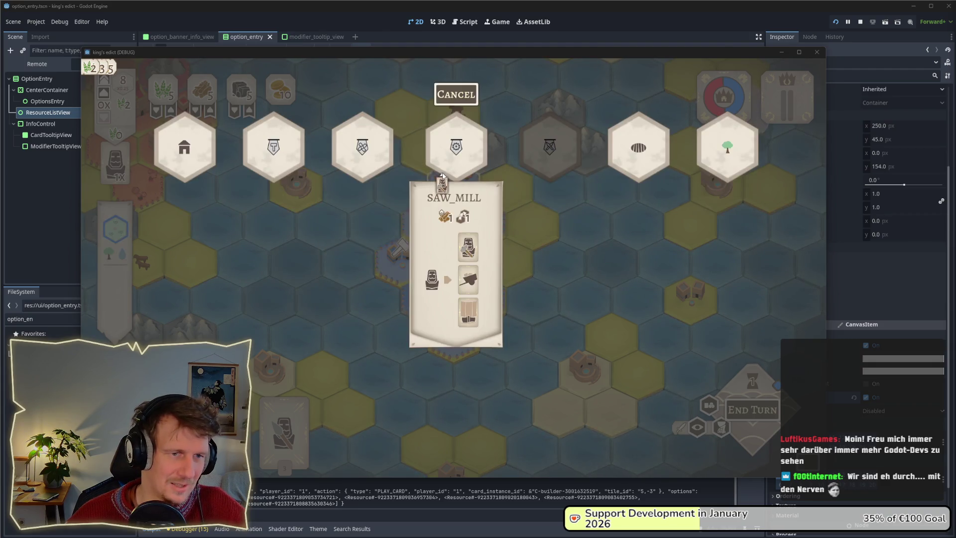
- Recheck the building option tooltips, then cancel the card placement with Escape
{"action": "mouse_move", "coordinate": [720, 178]}
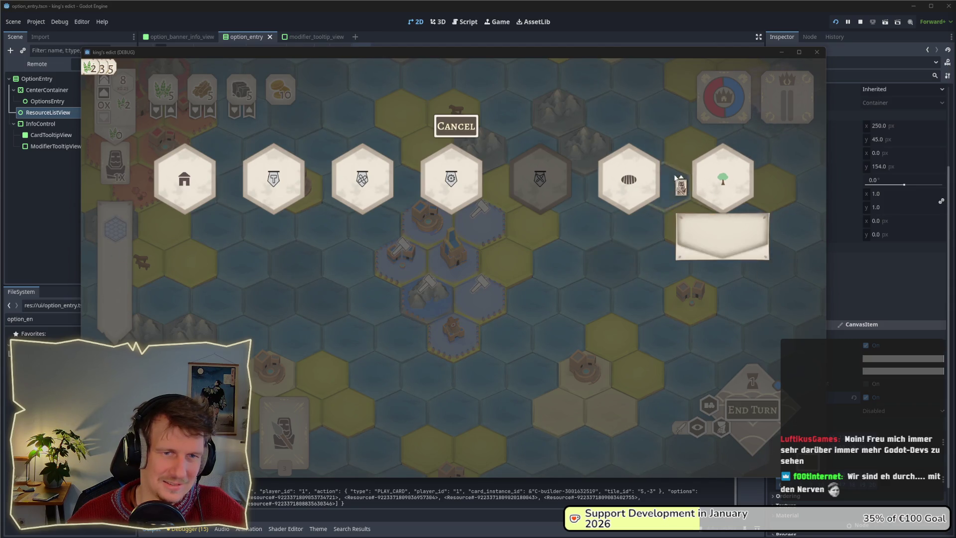
{"action": "mouse_move", "coordinate": [648, 175]}
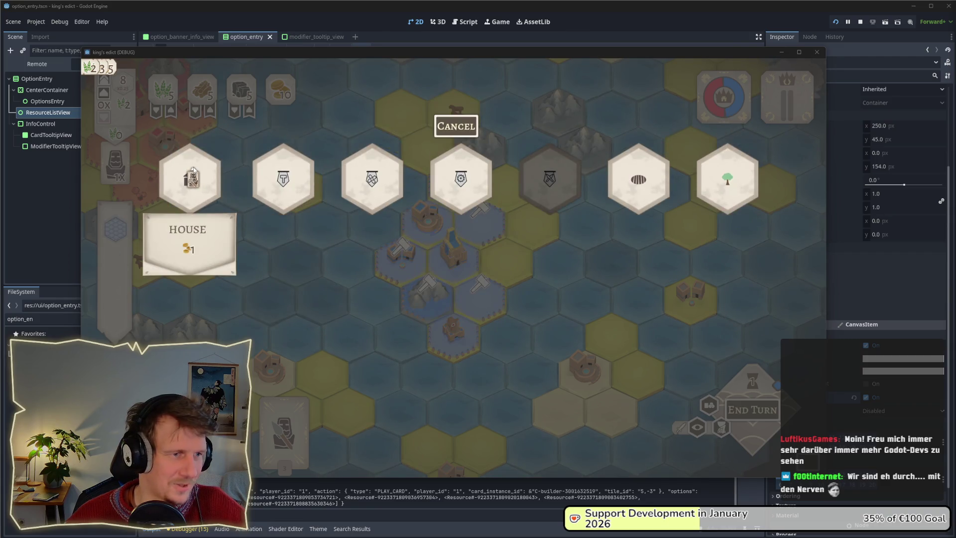
{"action": "mouse_move", "coordinate": [272, 175]}
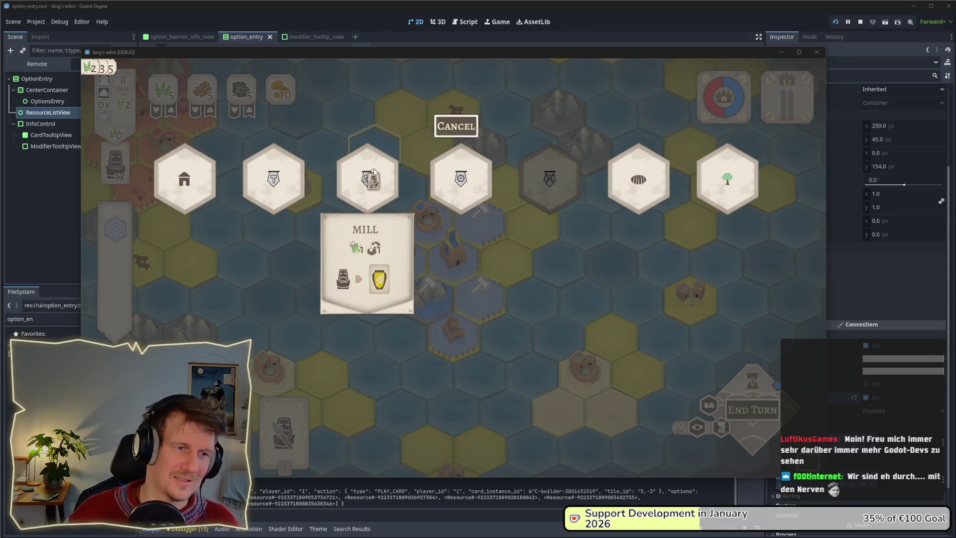
{"action": "mouse_move", "coordinate": [338, 179]}
{"action": "mouse_move", "coordinate": [297, 188]}
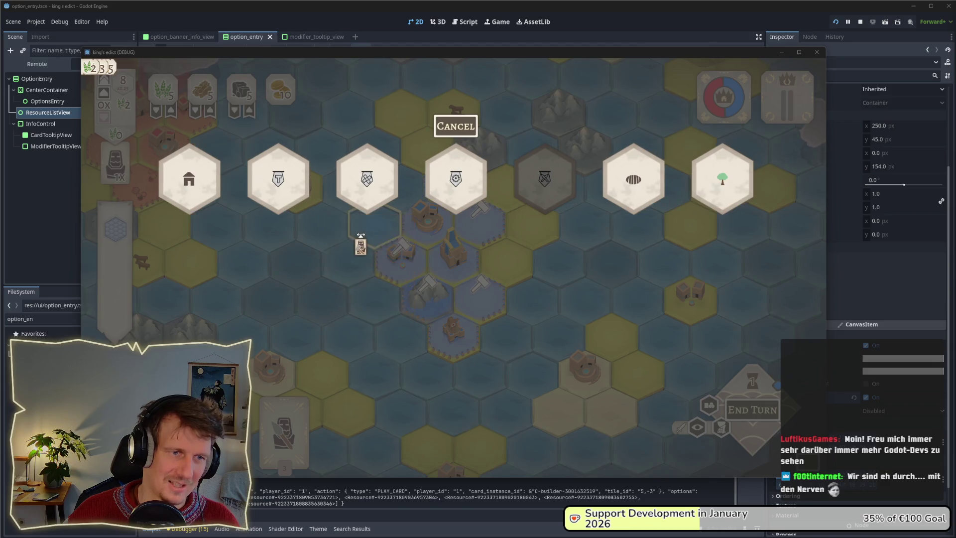
{"action": "mouse_move", "coordinate": [448, 197]}
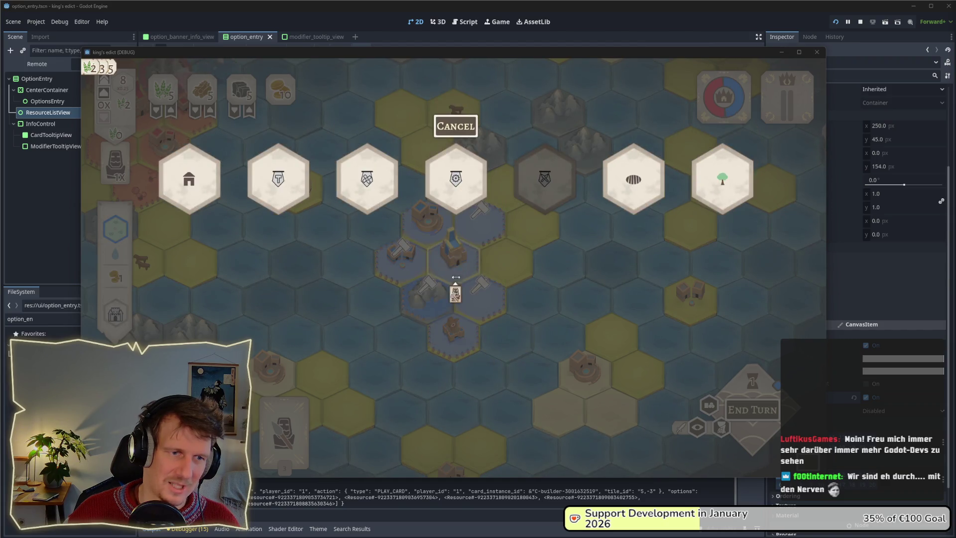
{"action": "mouse_move", "coordinate": [465, 169]}
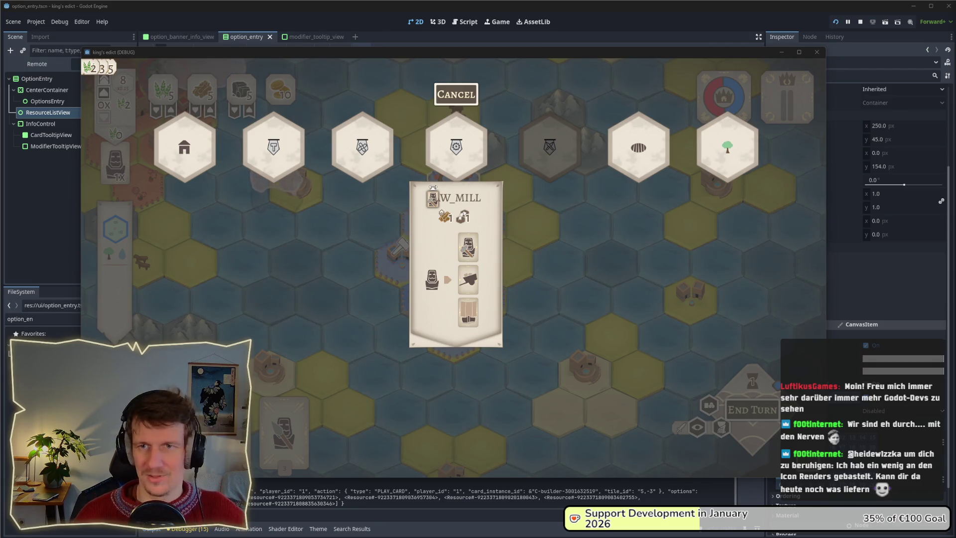
{"action": "key", "text": "Escape"}
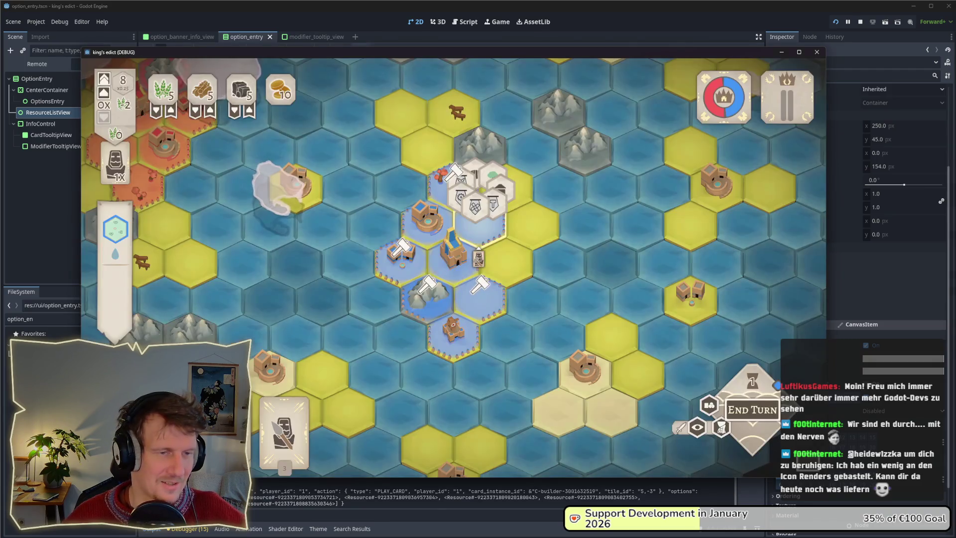